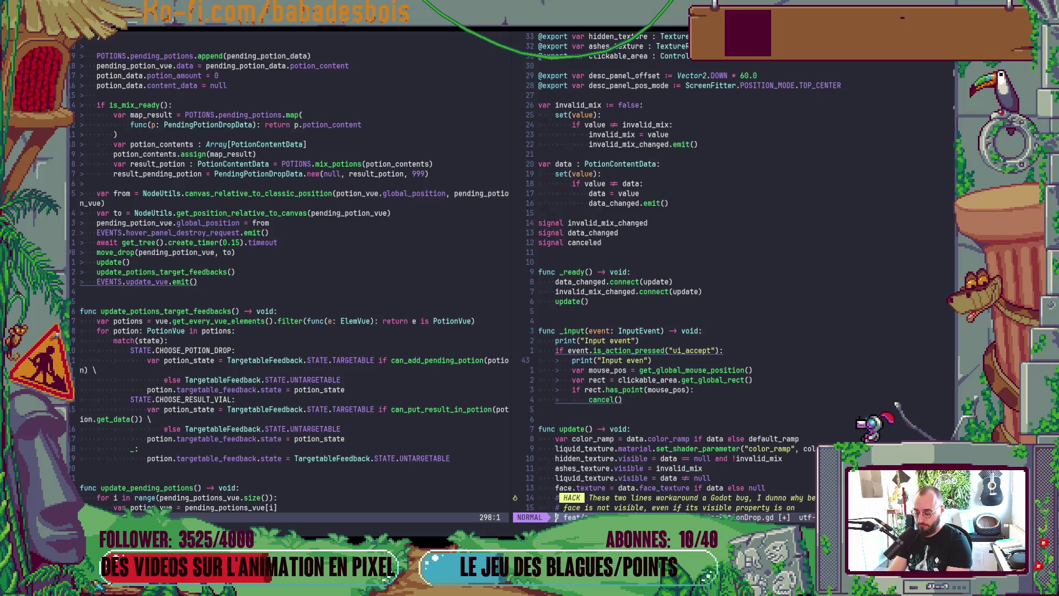
- Change the print message to "Click" and copy the line, indented, under the has_point check
{"action": "type", "text": "Click"}
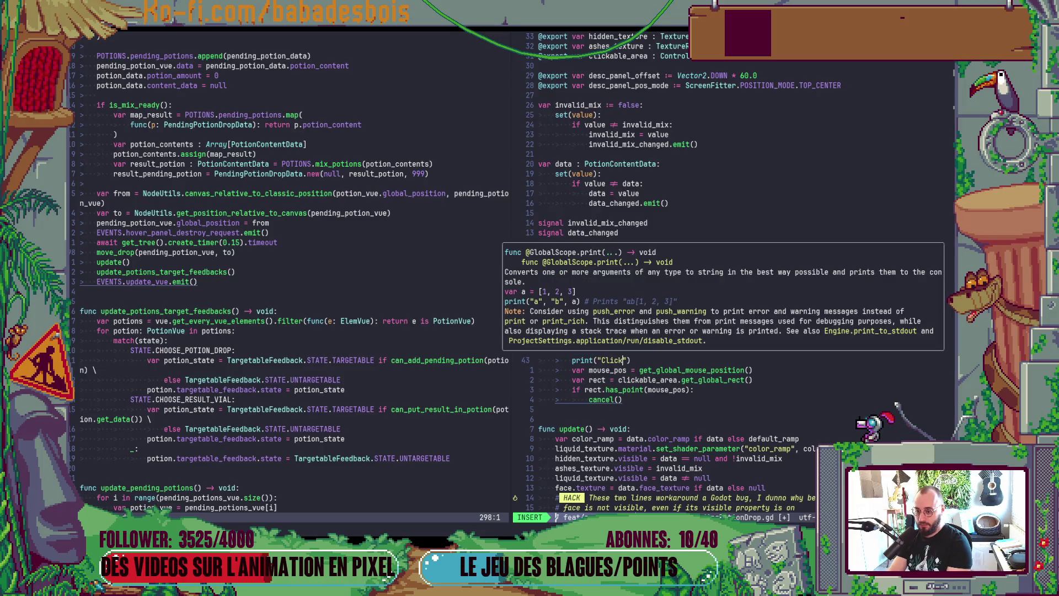
{"action": "key", "text": "Escape"}
{"action": "key", "text": "y"}
{"action": "key", "text": "y"}
{"action": "key", "text": "j"}
{"action": "key", "text": "j"}
{"action": "key", "text": "p"}
{"action": "key", "text": "d"}
{"action": "key", "text": "d"}
{"action": "key", "text": "p"}
{"action": "key", "text": "greater"}
{"action": "key", "text": "greater"}
- Edit the copied print so it reads "Click inside rect"
{"action": "key", "text": "dollar"}
{"action": "type", "text": "hi is"}
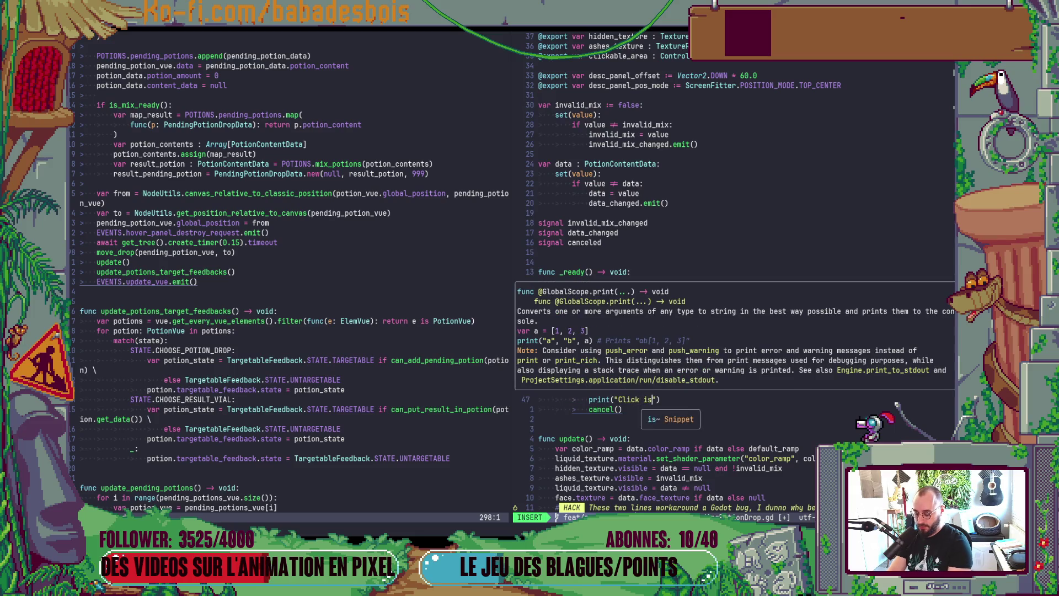
{"action": "key", "text": "BackSpace"}
{"action": "type", "text": "nside "}
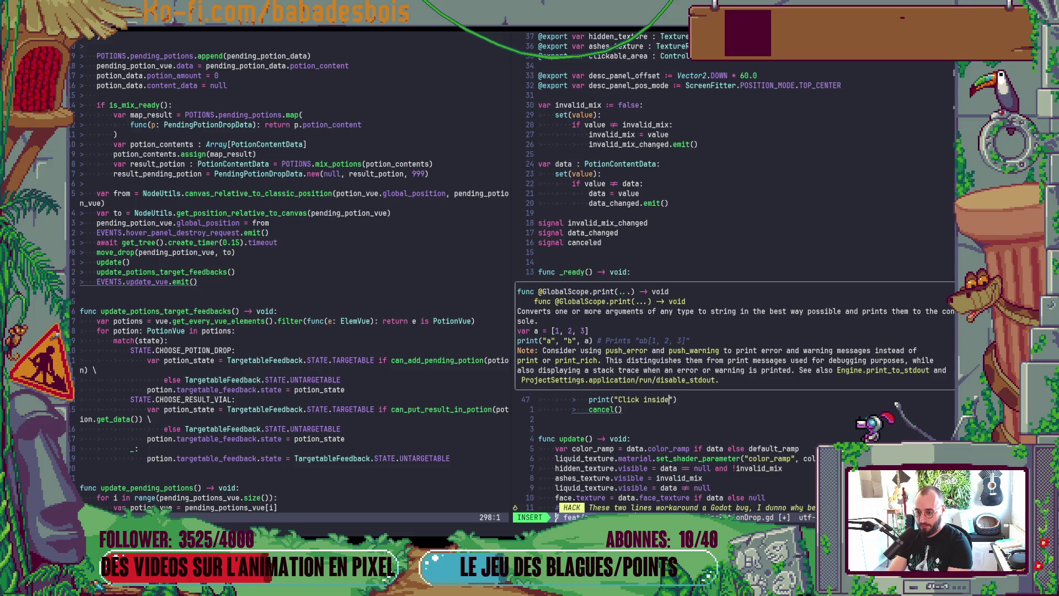
{"action": "type", "text": "rect"}
{"action": "key", "text": "Escape"}
- Save the script with :w and bring the running game forward
{"action": "type", "text": ":w"}
{"action": "key", "text": "Return"}
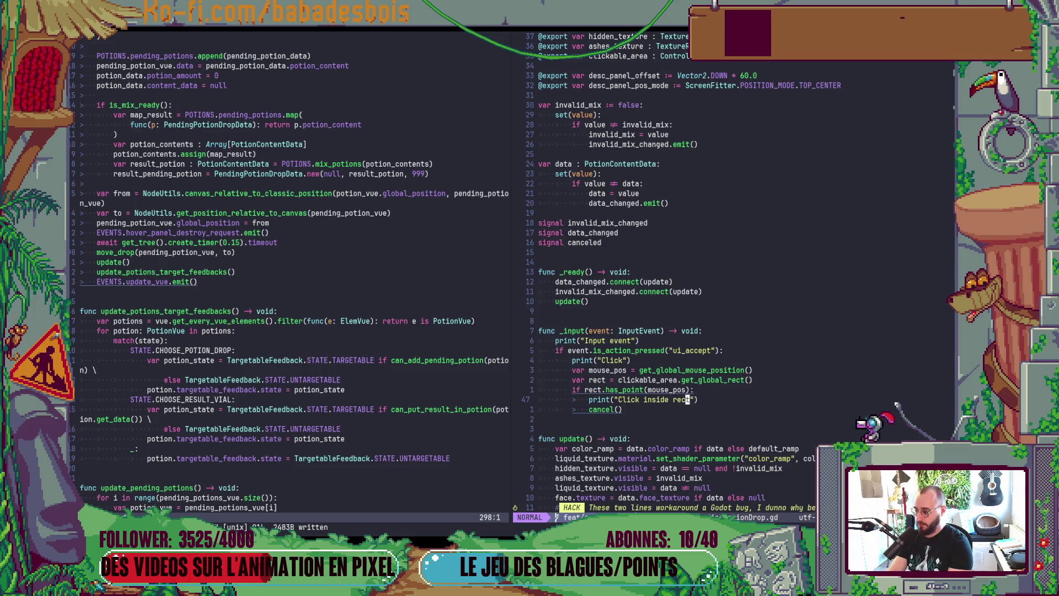
{"action": "key", "text": "alt+Tab"}
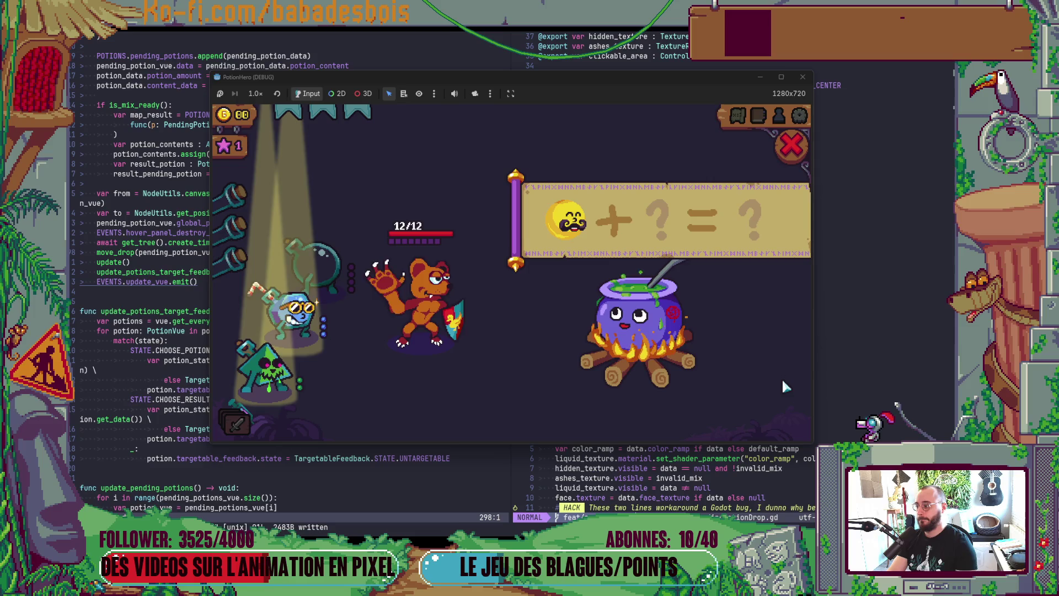
- Check the running game, then back in Neovim re-indent the accept branch lines
{"action": "key", "text": "alt+Tab"}
{"action": "key", "text": "alt+Tab"}
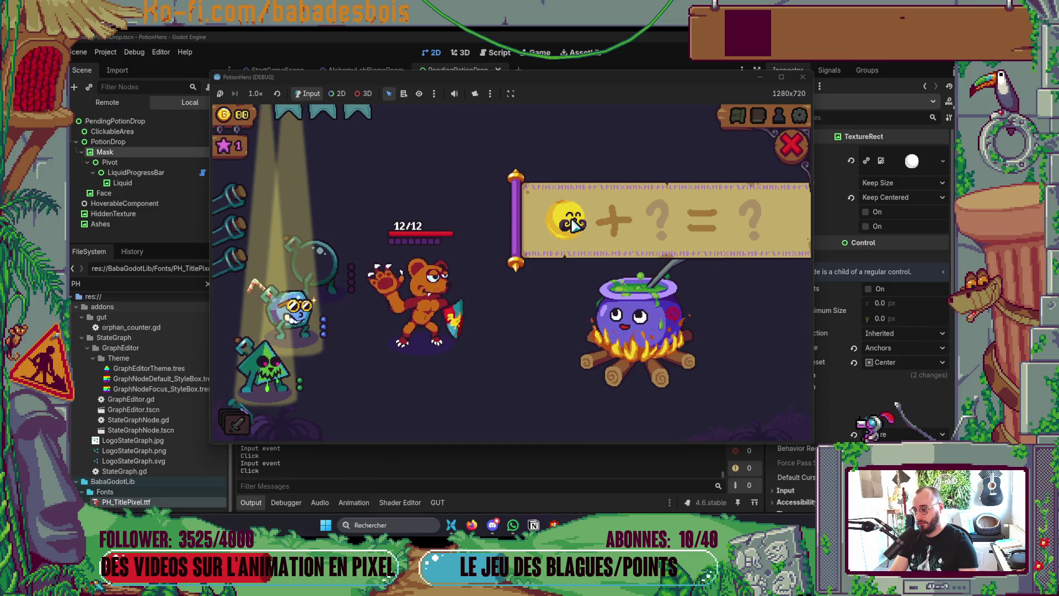
{"action": "key", "text": "alt+Tab"}
{"action": "key", "text": "Tab"}
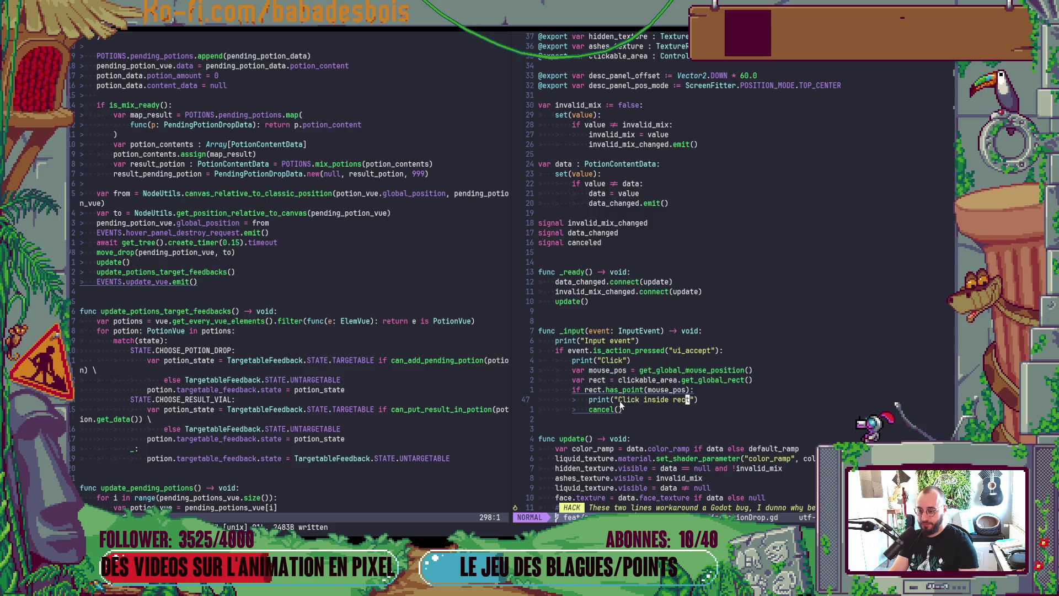
{"action": "left_click_drag", "start_coordinate": [620, 407], "coordinate": [601, 360]}
{"action": "key", "text": "="}
- Add print("mouse_pos: " + str(mouse_pos)) and print("rect: " + str(rect)), then save
{"action": "left_click", "coordinate": [611, 370]}
{"action": "type", "text": "print(\"mouse_pos: \" + str(mouse_pos))"}
{"action": "left_click", "coordinate": [620, 390]}
{"action": "key", "text": "h"}
{"action": "key", "text": "h"}
{"action": "key", "text": "h"}
{"action": "type", "text": "oprint(\"rect: \" + str(rect))"}
{"action": "key", "text": "Escape"}
{"action": "key", "text": "ctrl+s"}
- Bring the running game forward, then the Godot editor in front of it
{"action": "key", "text": "alt+Tab"}
{"action": "key", "text": "alt+Tab"}
{"action": "key", "text": "Tab"}
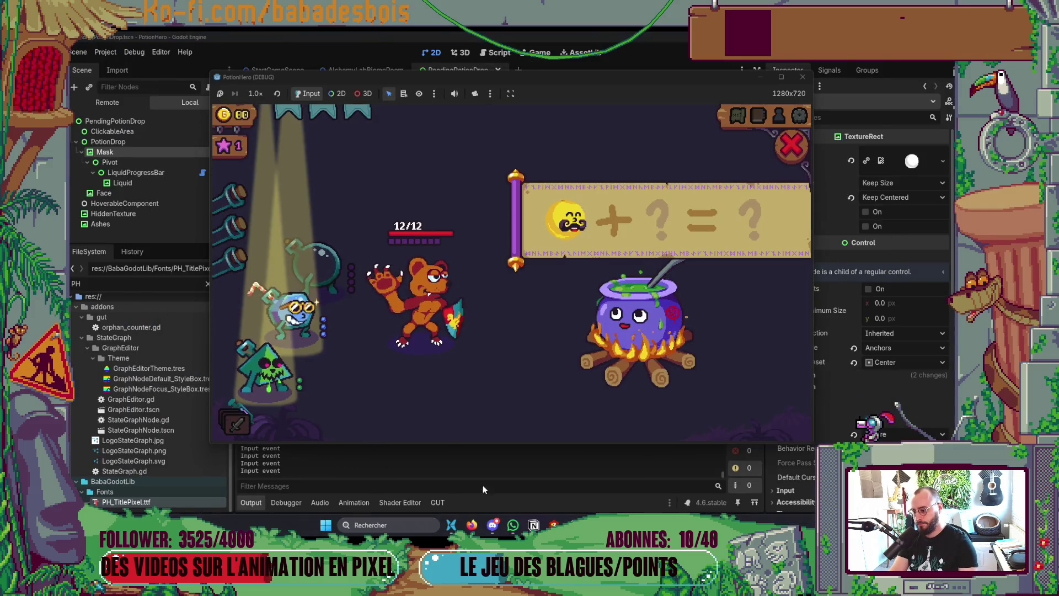
{"action": "left_click", "coordinate": [419, 456]}
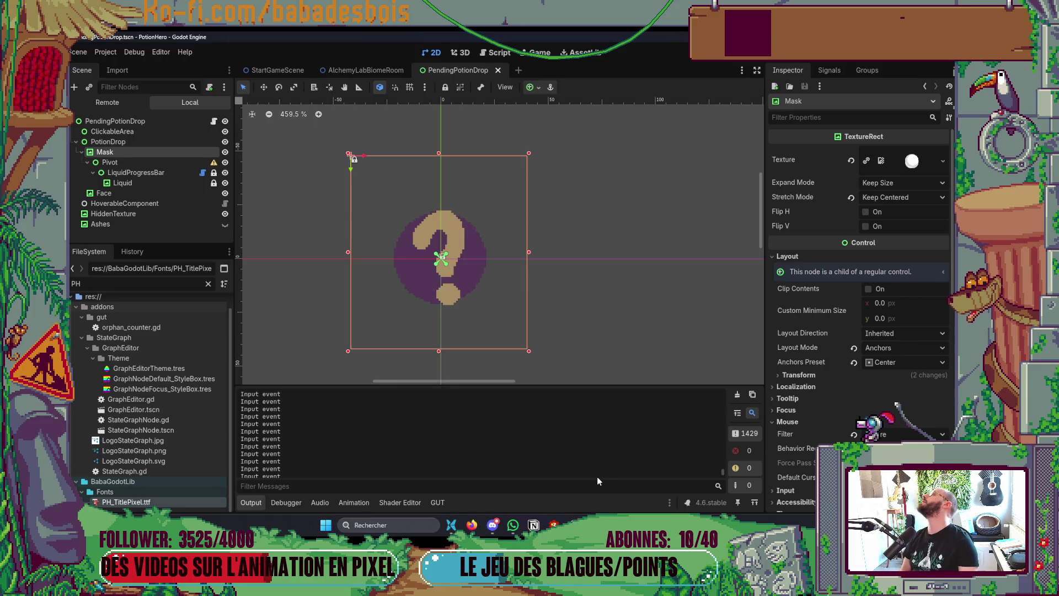
- Scroll the Output log, inspect AlchemyLabBiomeRoom's mix panel, reopen PendingPotionDrop, then return to Neovim
{"action": "mouse_move", "coordinate": [723, 475]}
{"action": "left_mouse_down"}
{"action": "mouse_move", "coordinate": [724, 362]}
{"action": "mouse_move", "coordinate": [724, 466]}
{"action": "mouse_move", "coordinate": [724, 446]}
{"action": "left_mouse_up"}
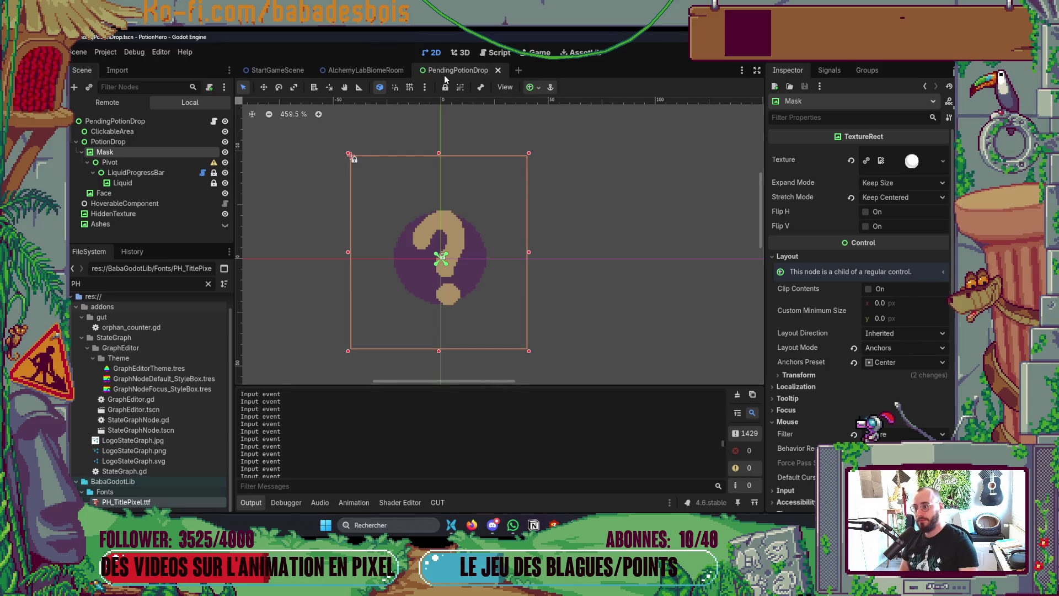
{"action": "left_click", "coordinate": [362, 71]}
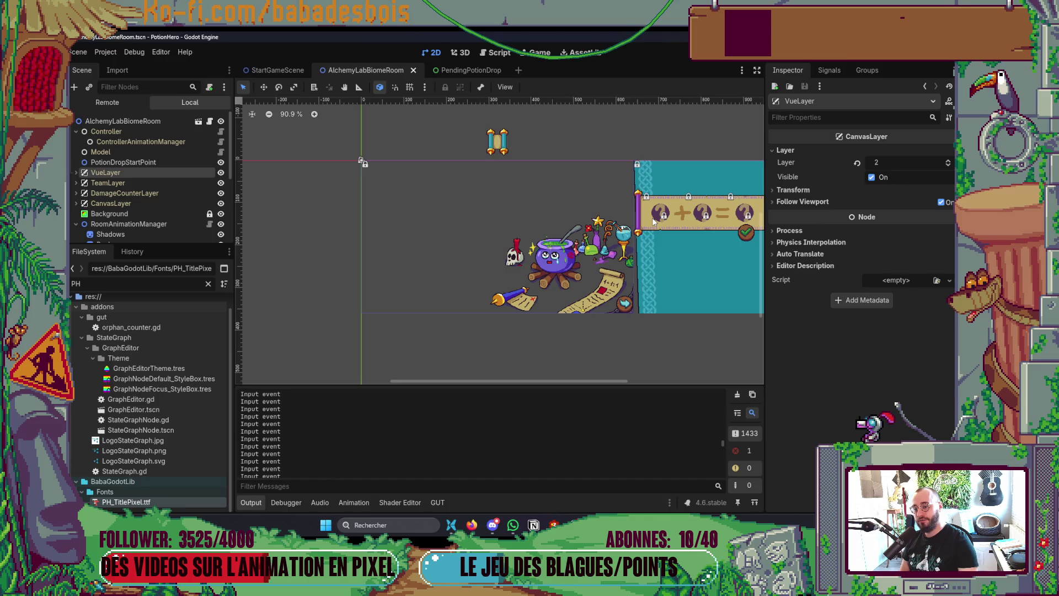
{"action": "left_click", "coordinate": [458, 71]}
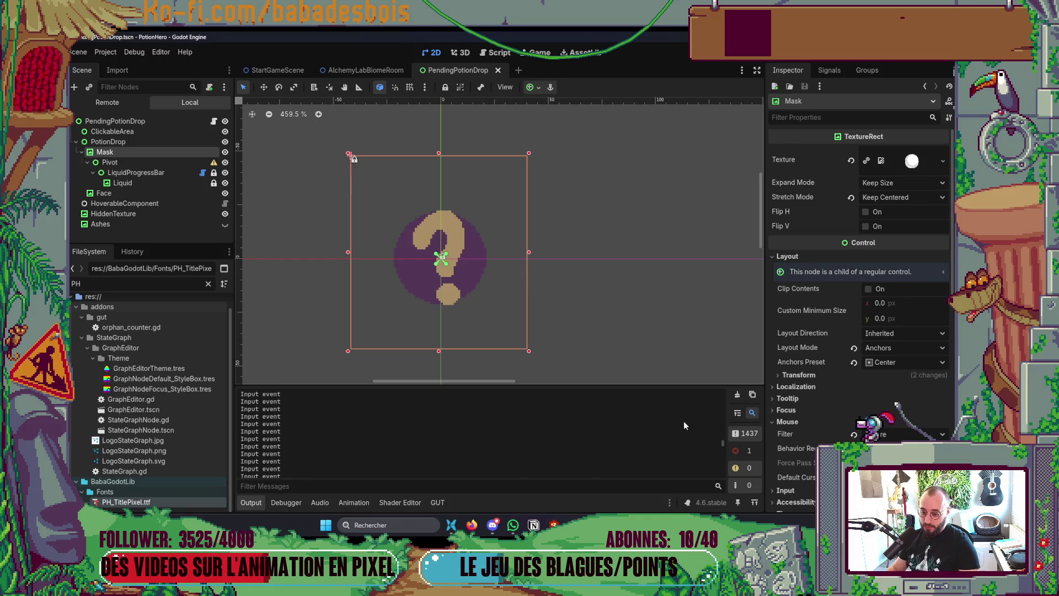
{"action": "key", "text": "alt+Tab"}
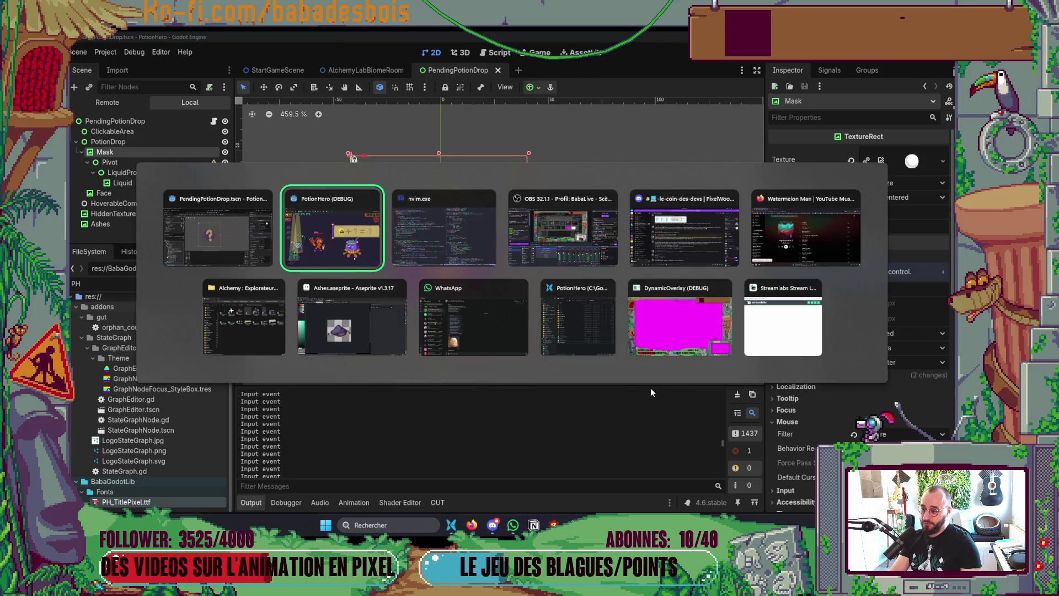
{"action": "key", "text": "alt+Tab"}
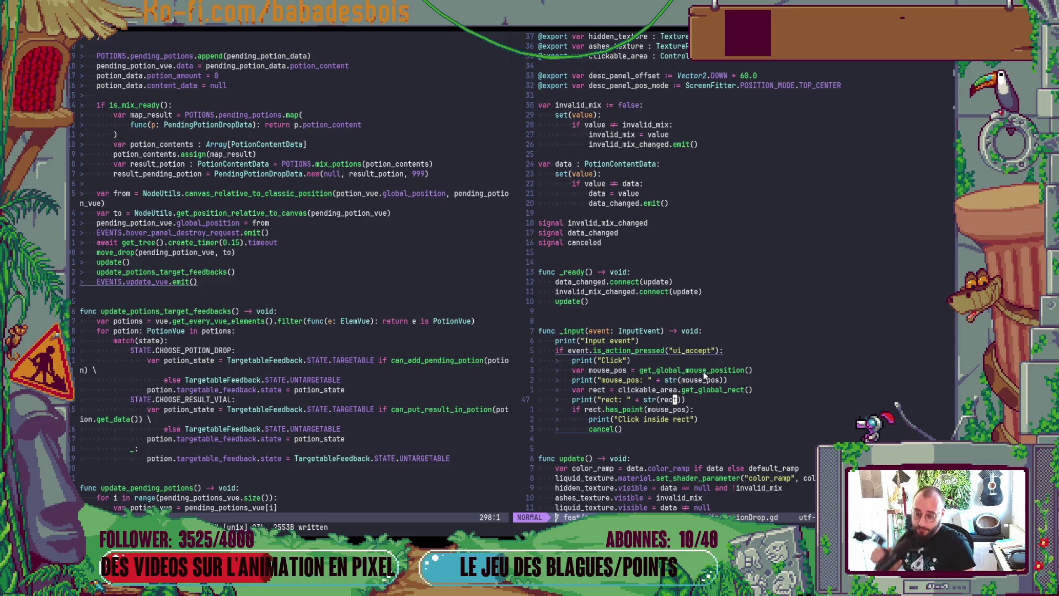
- Delete the three debug print lines, then undo to restore them
{"action": "left_click", "coordinate": [640, 360]}
{"action": "key", "text": "d"}
{"action": "key", "text": "d"}
{"action": "key", "text": "j"}
{"action": "key", "text": "j"}
{"action": "key", "text": "k"}
{"action": "key", "text": "d"}
{"action": "key", "text": "d"}
{"action": "key", "text": "j"}
{"action": "key", "text": "d"}
{"action": "key", "text": "d"}
{"action": "key", "text": "k"}
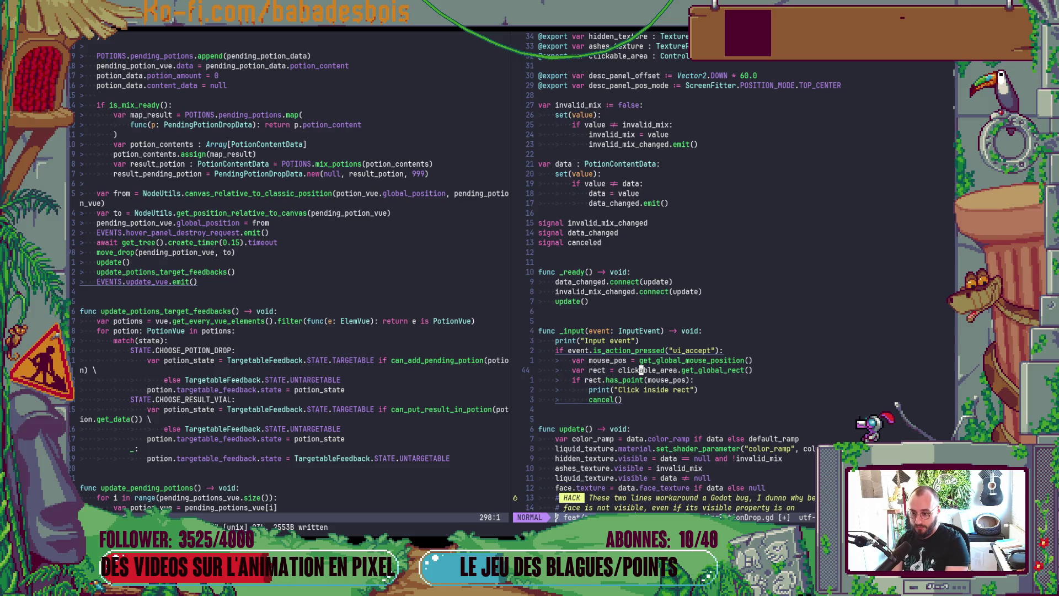
{"action": "key", "text": "u"}
{"action": "key", "text": "u"}
{"action": "key", "text": "u"}
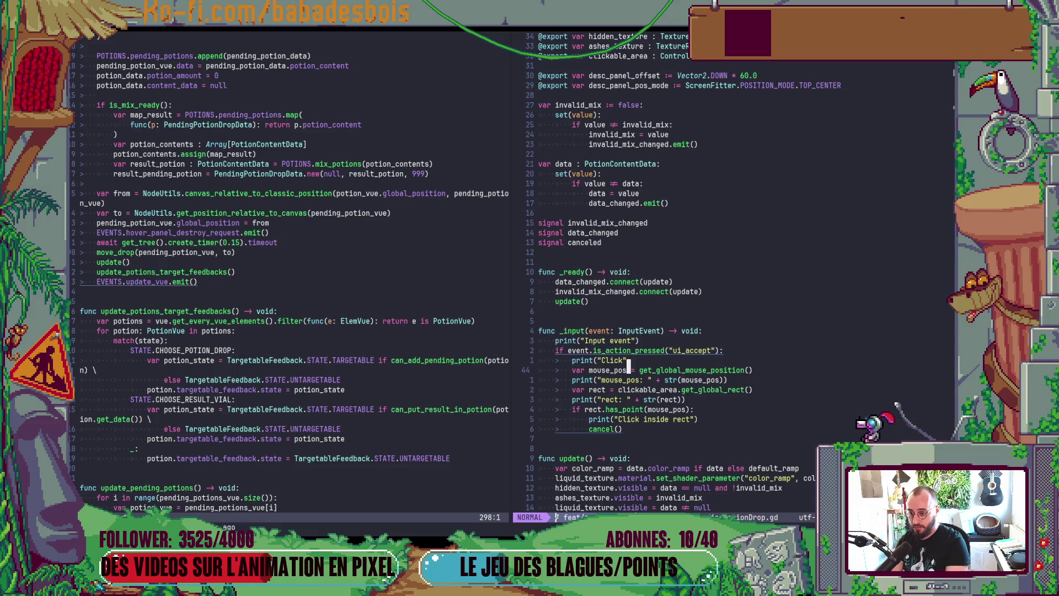
- Try NodeUtils.screen_pos_to_global_pos for mouse_pos, then remove it again
{"action": "key", "text": "w"}
{"action": "key", "text": "w"}
{"action": "type", "text": "ion"}
{"action": "key", "text": "BackSpace"}
{"action": "type", "text": "Nod"}
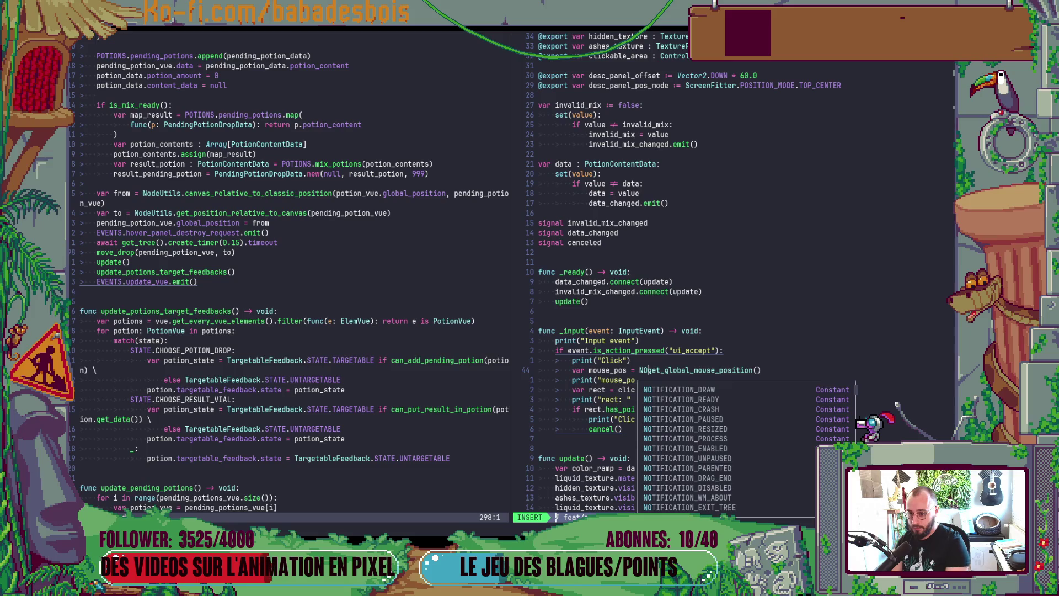
{"action": "type", "text": "eUtils.sc"}
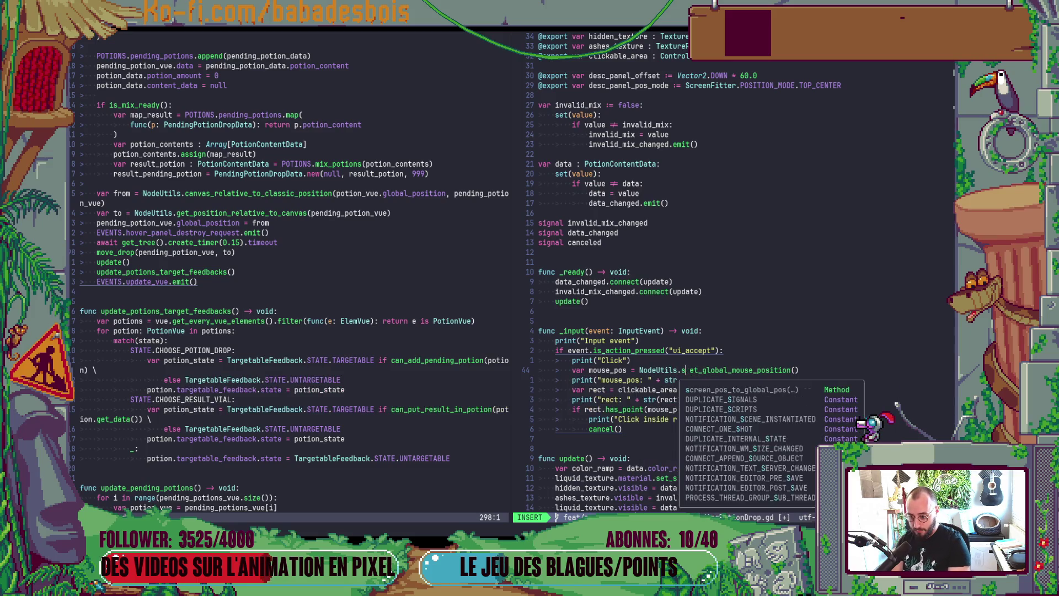
{"action": "key", "text": "Return"}
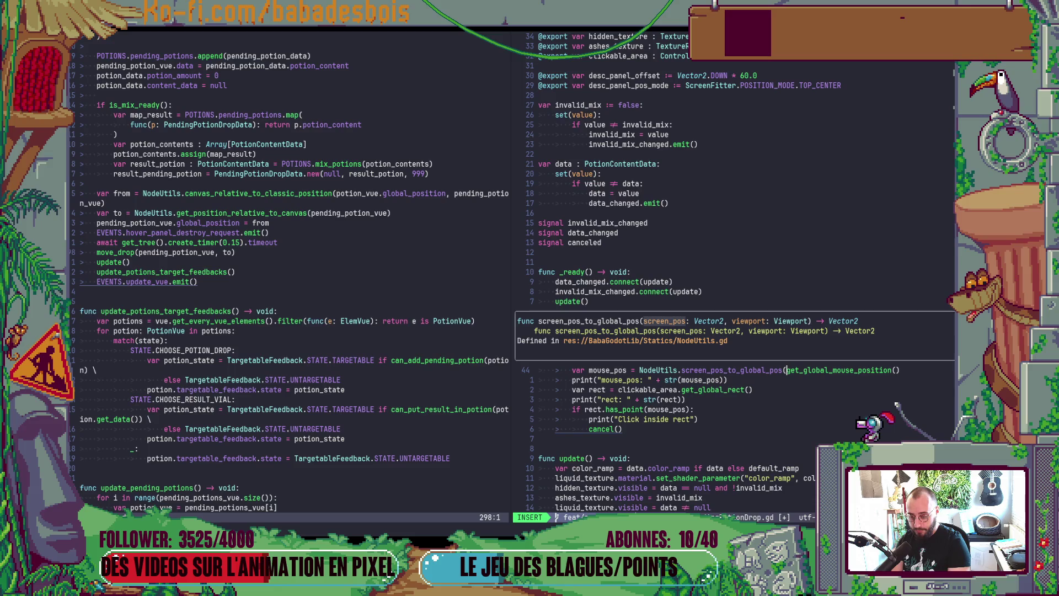
{"action": "key", "text": "BackSpace"}
{"action": "key", "text": "ctrl+w"}
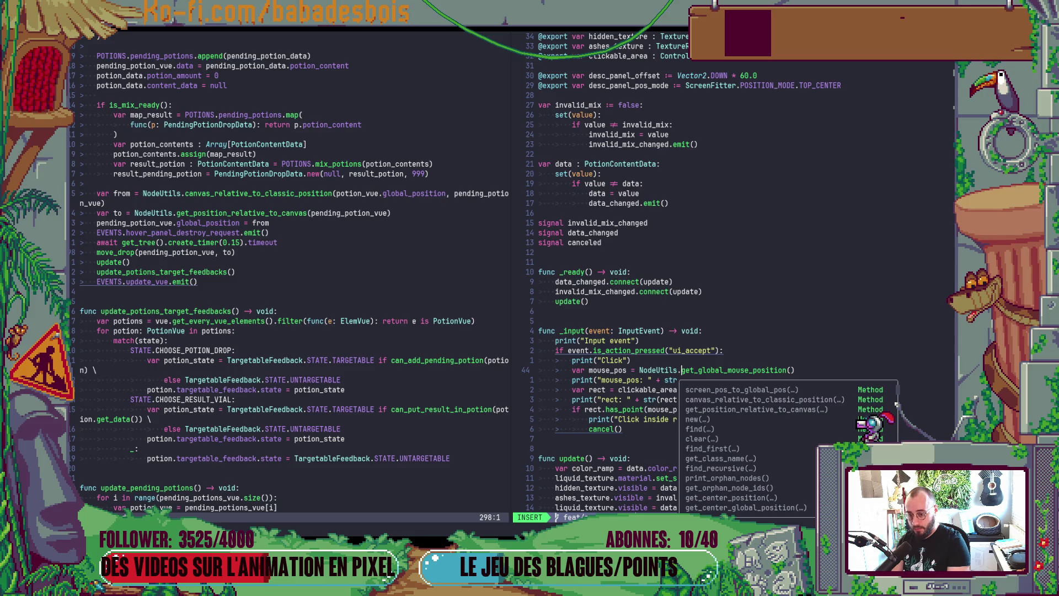
{"action": "key", "text": "BackSpace"}
{"action": "key", "text": "ctrl+w"}
{"action": "key", "text": "Escape"}
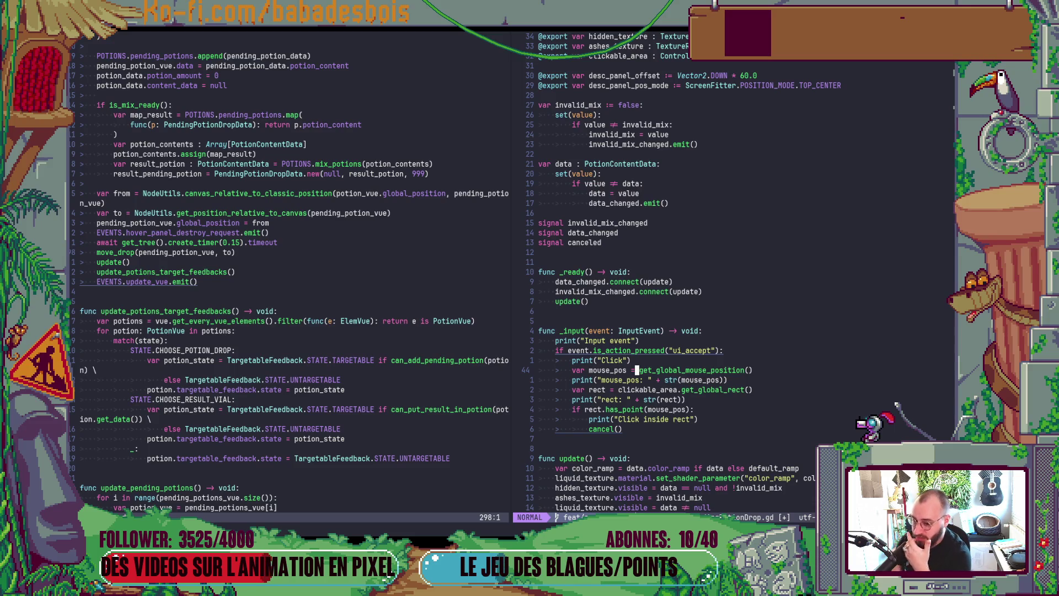
- Try get_mouse_position instead, undo back to get_global_mouse_position, and switch to Godot
{"action": "key", "text": "l"}
{"action": "key", "text": "l"}
{"action": "key", "text": "l"}
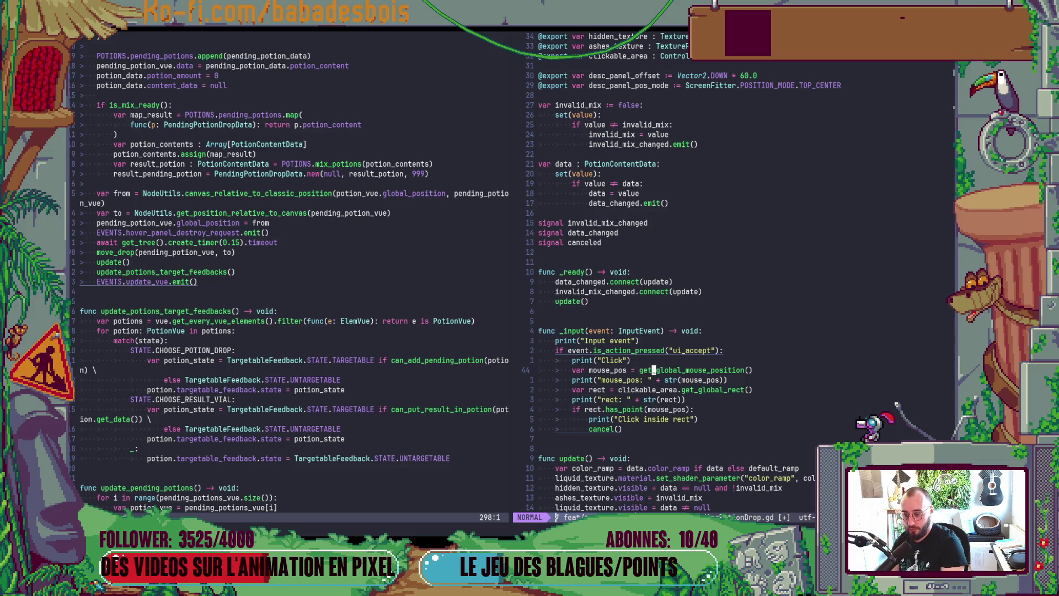
{"action": "key", "text": "v"}
{"action": "key", "text": "l"}
{"action": "key", "text": "l"}
{"action": "key", "text": "l"}
{"action": "key", "text": "c"}
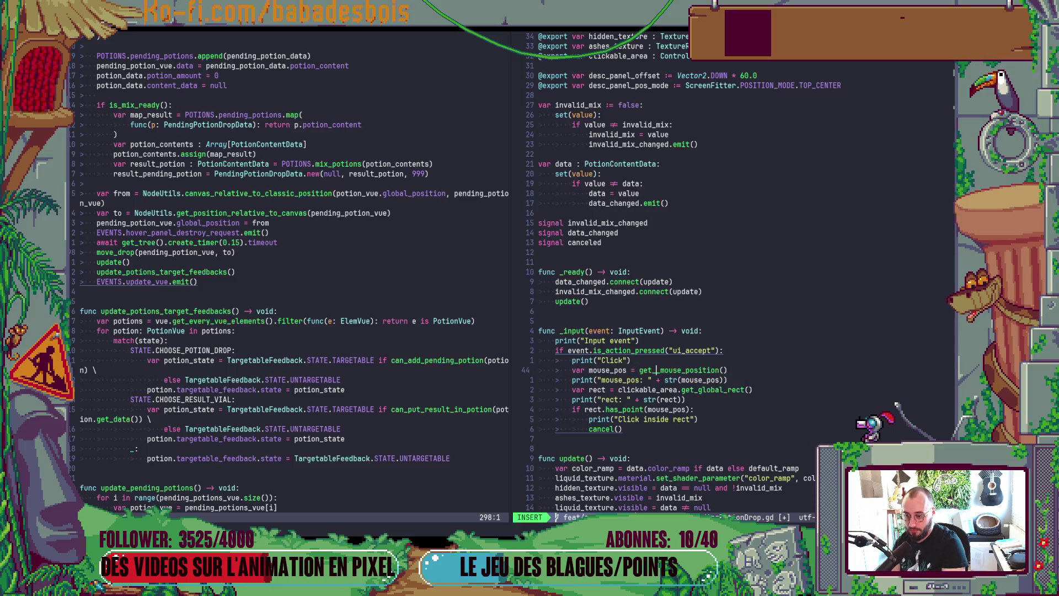
{"action": "key", "text": "Escape"}
{"action": "key", "text": "j"}
{"action": "key", "text": "k"}
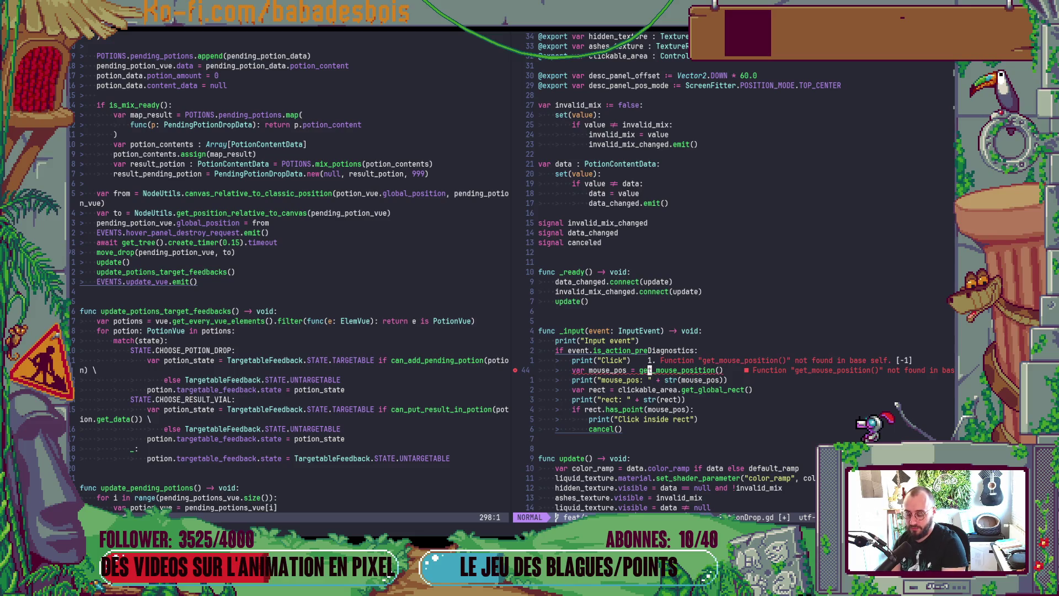
{"action": "key", "text": "u"}
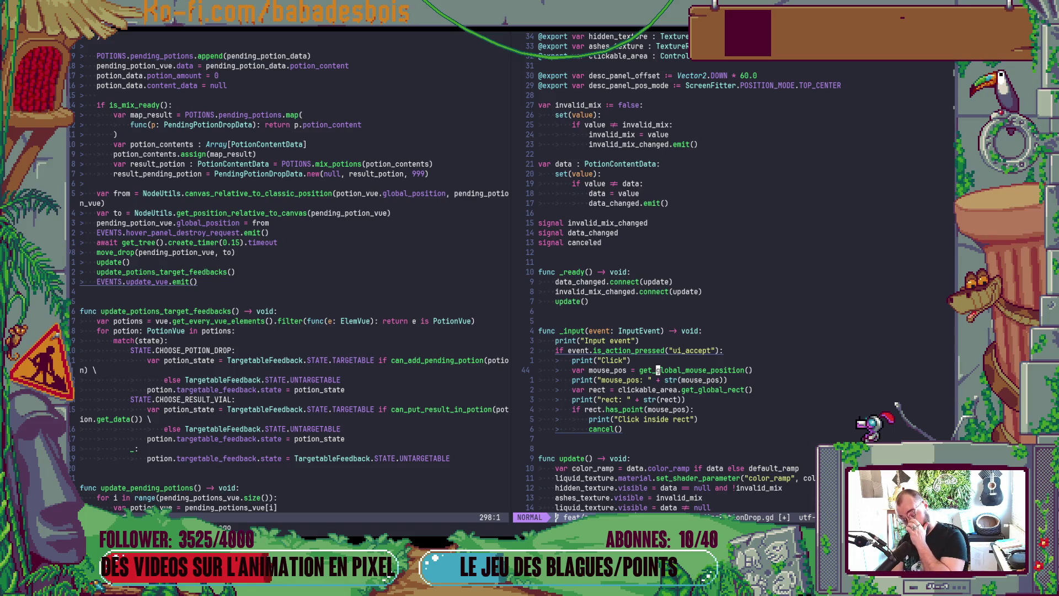
{"action": "key", "text": "alt+Tab"}
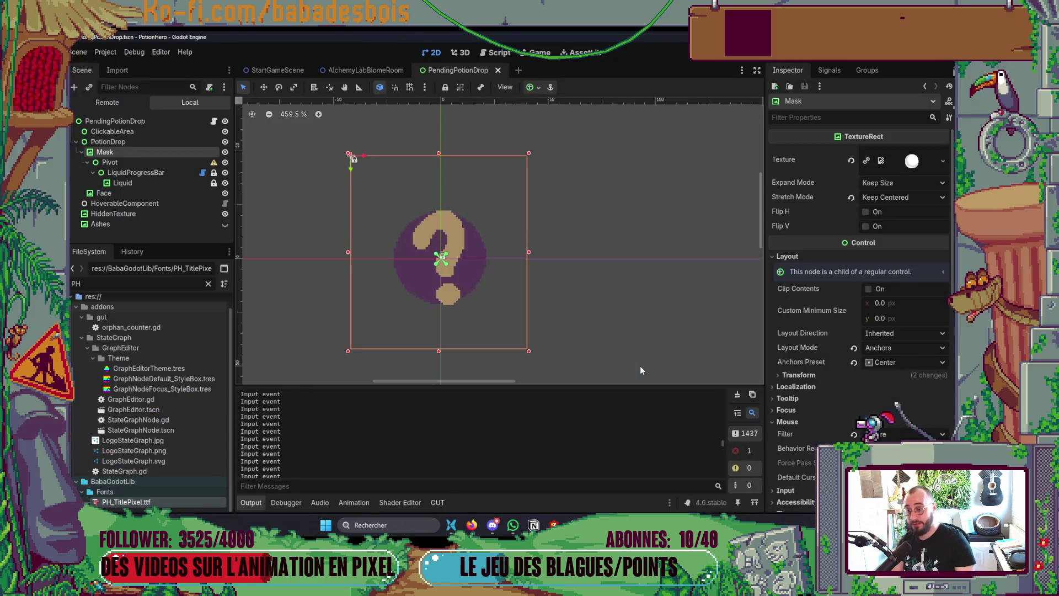
- Look up get_local_mouse_position in Search Help, then retype the call as get_local_mouse_position() in Neovim
{"action": "left_click", "coordinate": [498, 53]}
{"action": "left_click", "coordinate": [690, 86]}
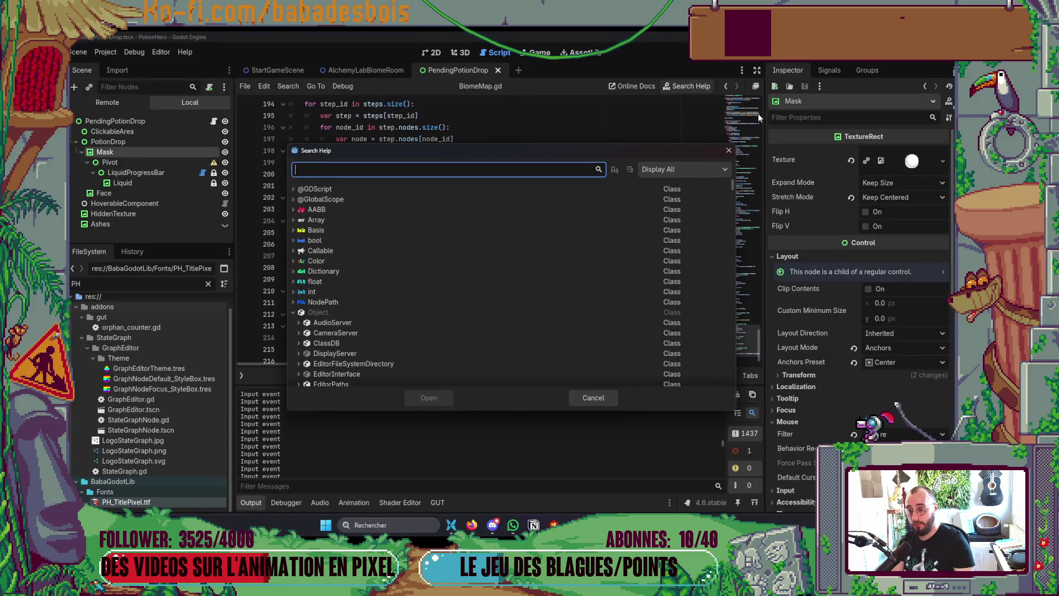
{"action": "type", "text": "get_lov"}
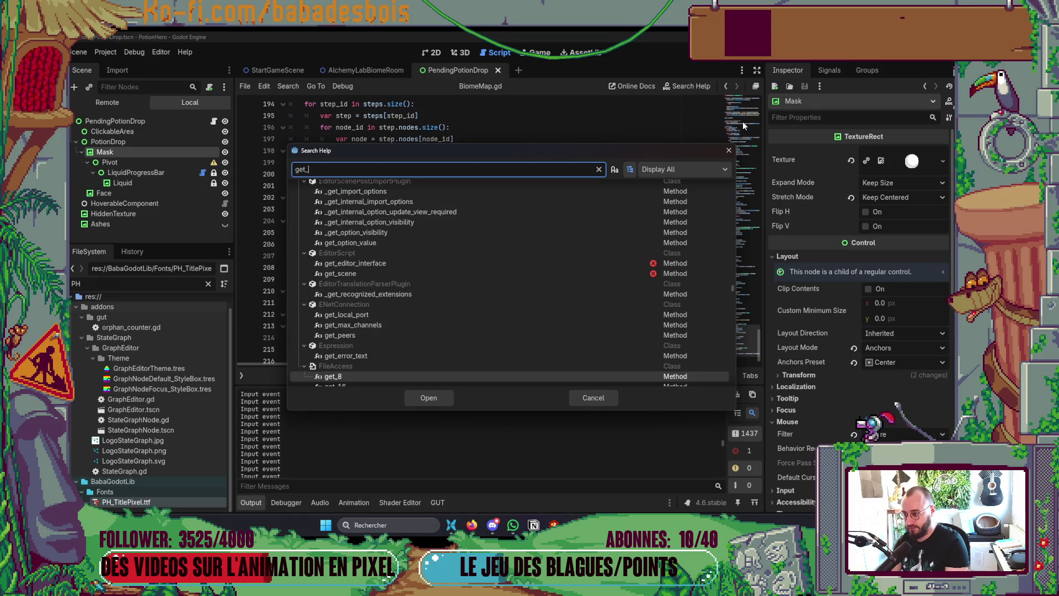
{"action": "key", "text": "BackSpace"}
{"action": "type", "text": "cal"}
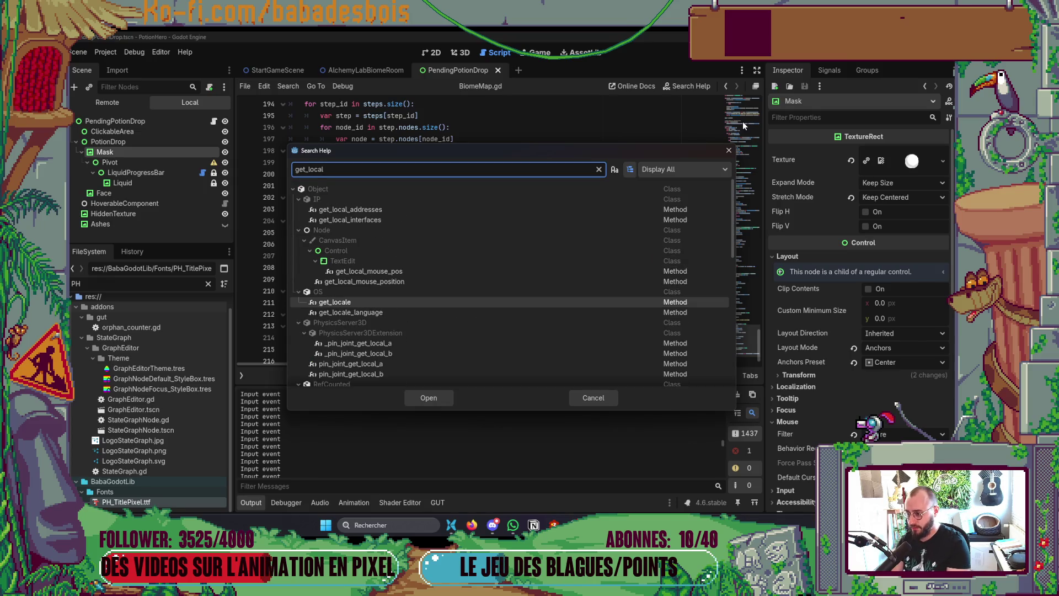
{"action": "type", "text": "_mo"}
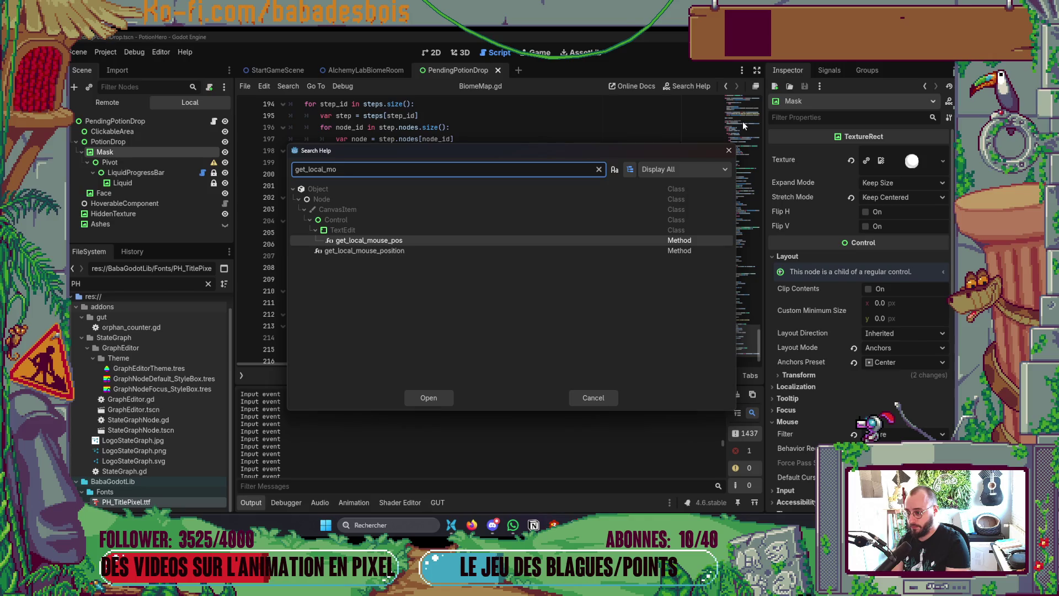
{"action": "key", "text": "alt+Tab"}
{"action": "type", "text": "cw"}
{"action": "type", "text": "local_mouse_position()"}
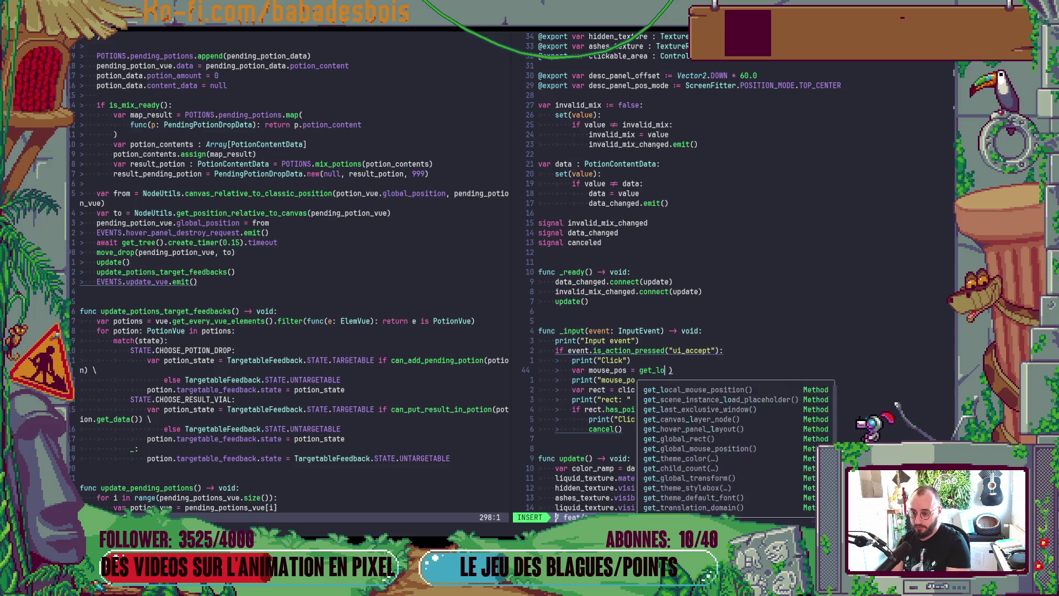
- Remove the duplicated parentheses after get_local_mouse_position() and save with :w
{"action": "key", "text": "Escape"}
{"action": "key", "text": "x"}
{"action": "key", "text": "x"}
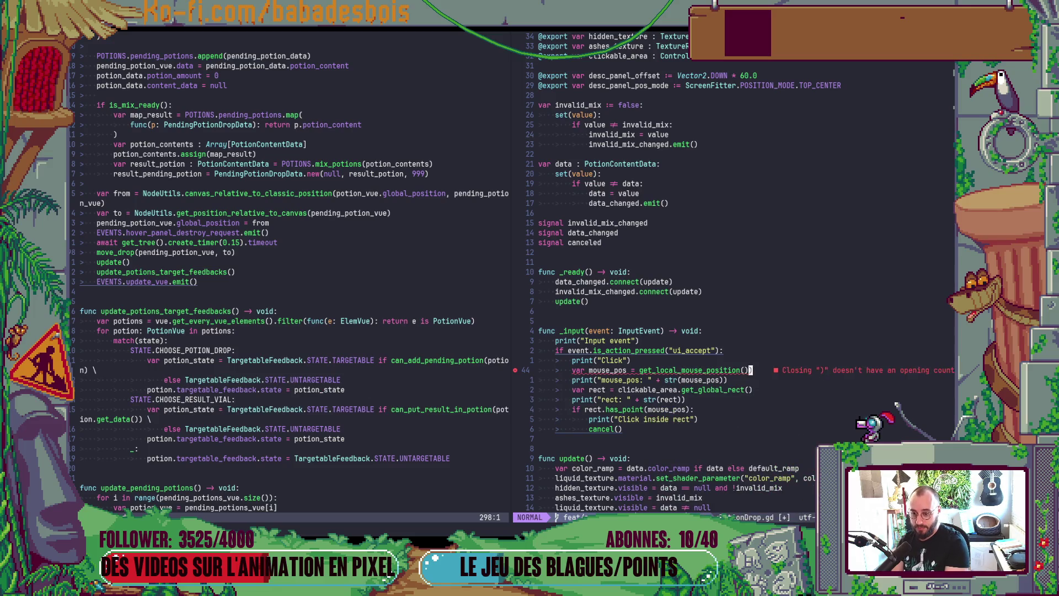
{"action": "type", "text": ":w"}
{"action": "key", "text": "Return"}
- Delete global_ on the rect line so it calls get_rect(), and save
{"action": "key", "text": "j"}
{"action": "key", "text": "j"}
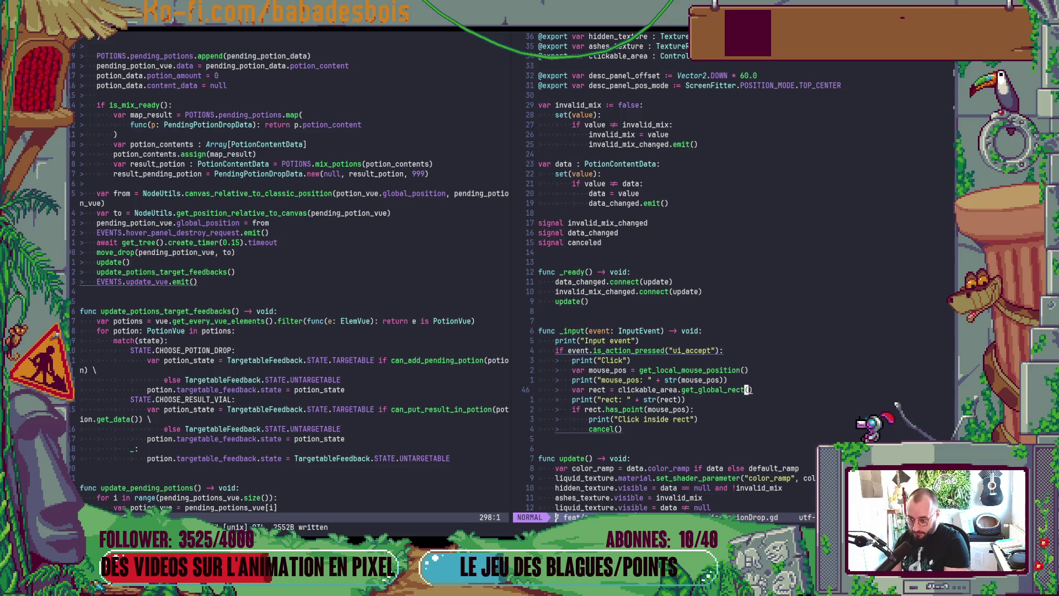
{"action": "key", "text": "F"}
{"action": "key", "text": "g"}
{"action": "key", "text": "v"}
{"action": "key", "text": "l"}
{"action": "key", "text": "l"}
{"action": "key", "text": "l"}
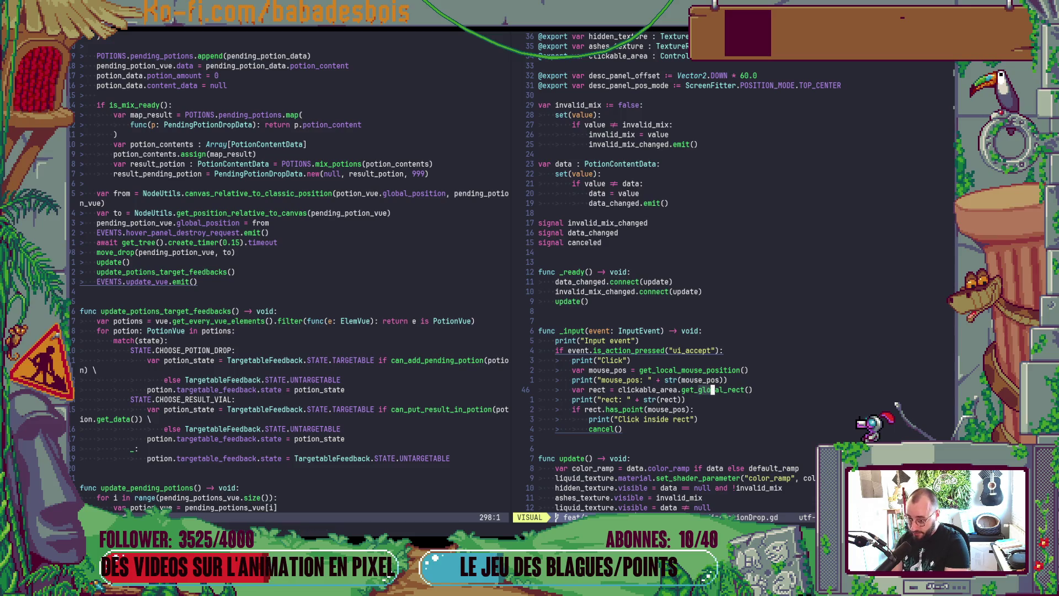
{"action": "key", "text": "d"}
{"action": "key", "text": "colon"}
{"action": "key", "text": "Escape"}
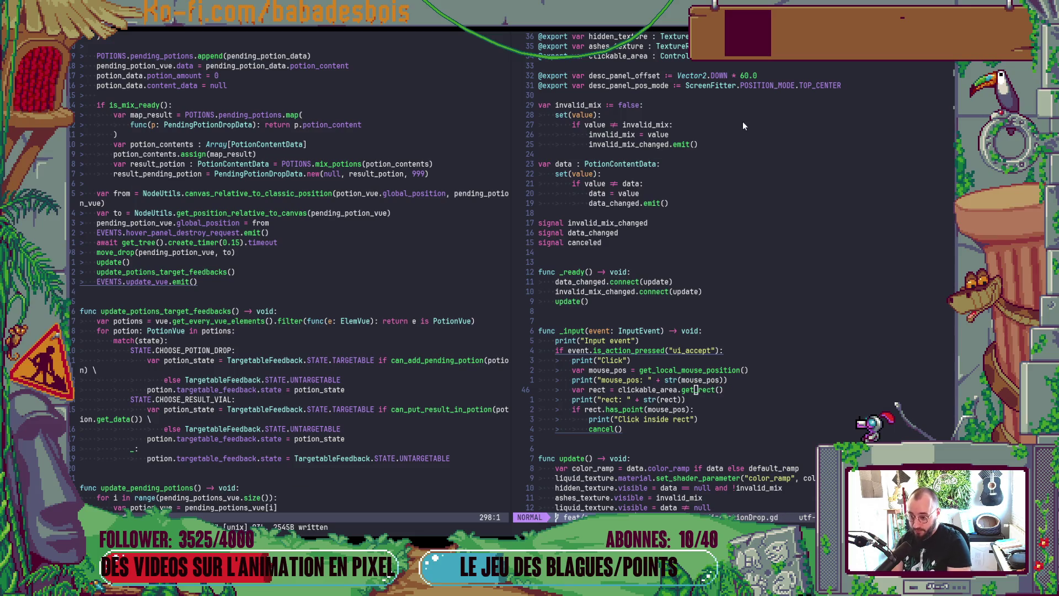
- In Godot, close the help search, rerun the game with F5, and show the 2D view
{"action": "key", "text": "alt+Tab"}
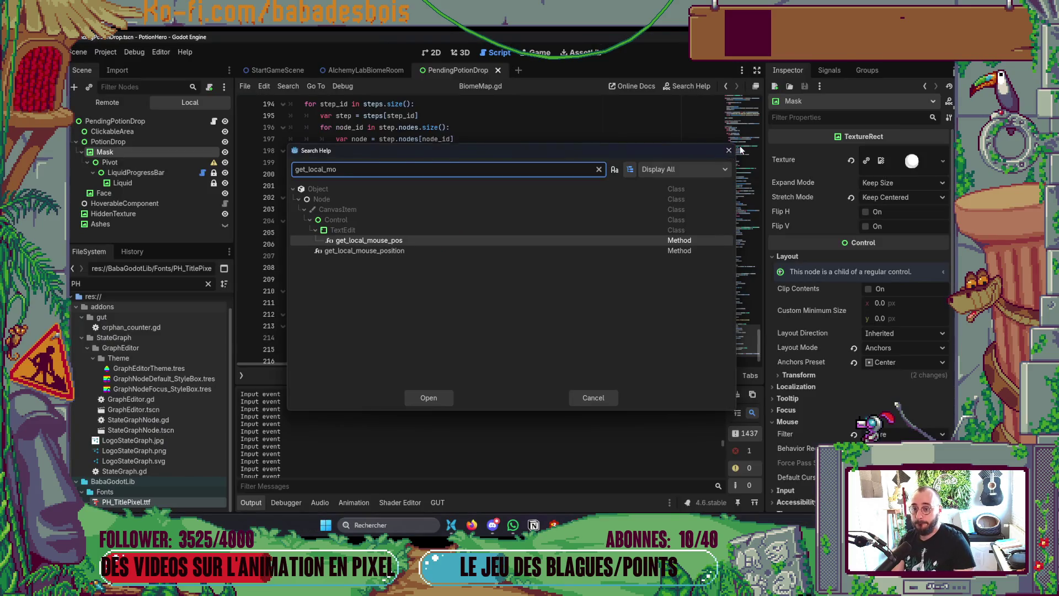
{"action": "left_click", "coordinate": [728, 150]}
{"action": "key", "text": "F5"}
{"action": "left_click", "coordinate": [426, 49]}
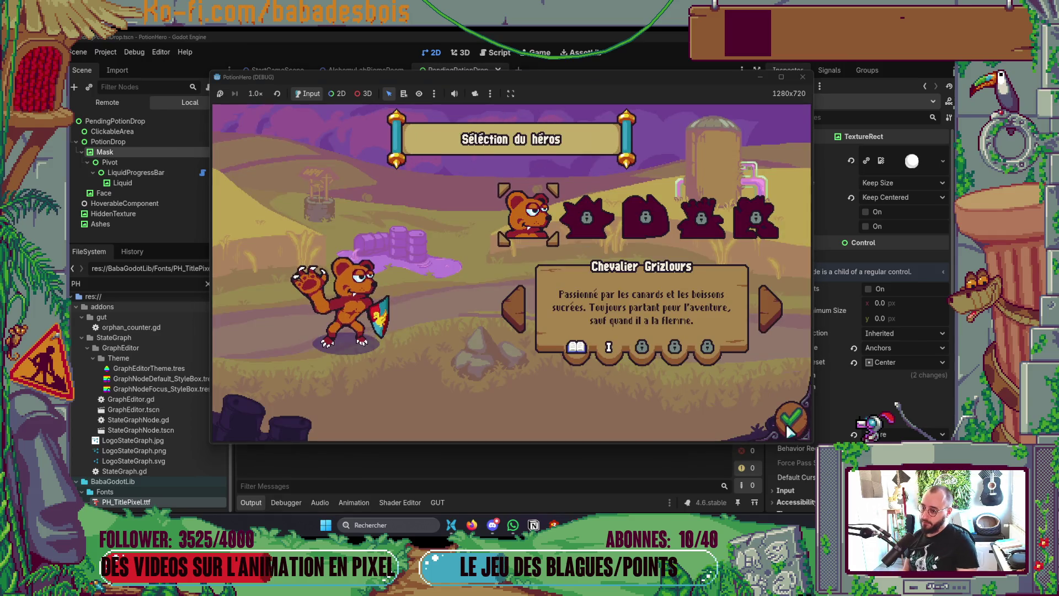
- Confirm hero and adventure, enter the farm room, drop the mustache potion into the mix, and restart the game
{"action": "left_click", "coordinate": [779, 426]}
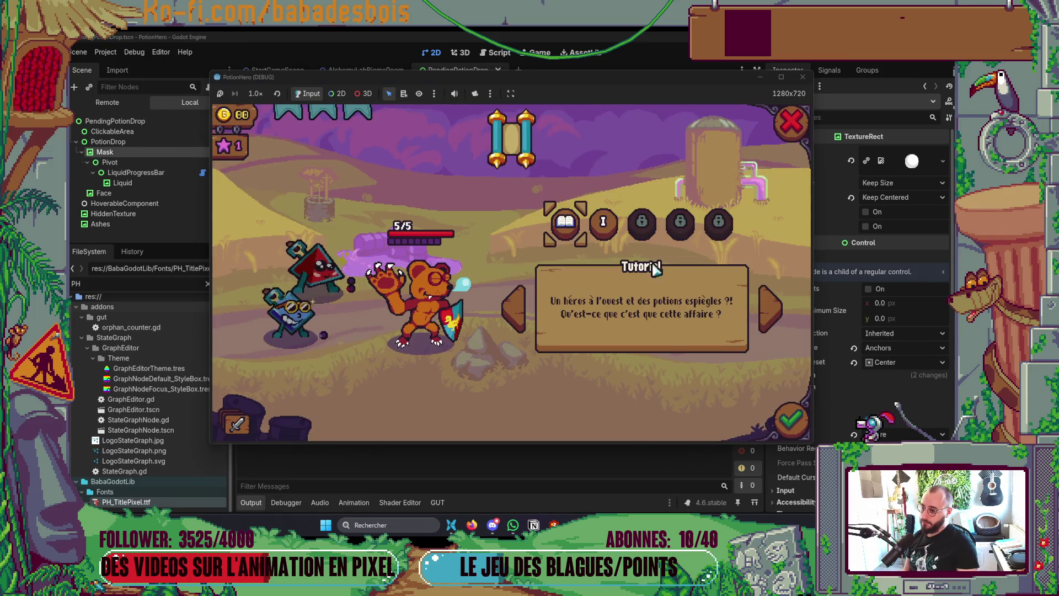
{"action": "left_click", "coordinate": [775, 423]}
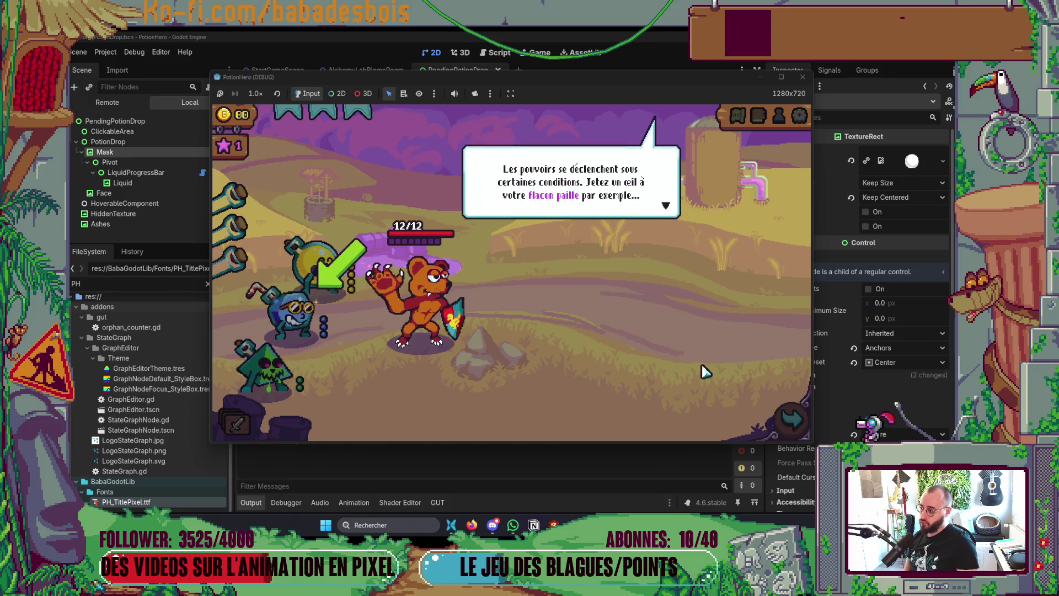
{"action": "left_click", "coordinate": [776, 406]}
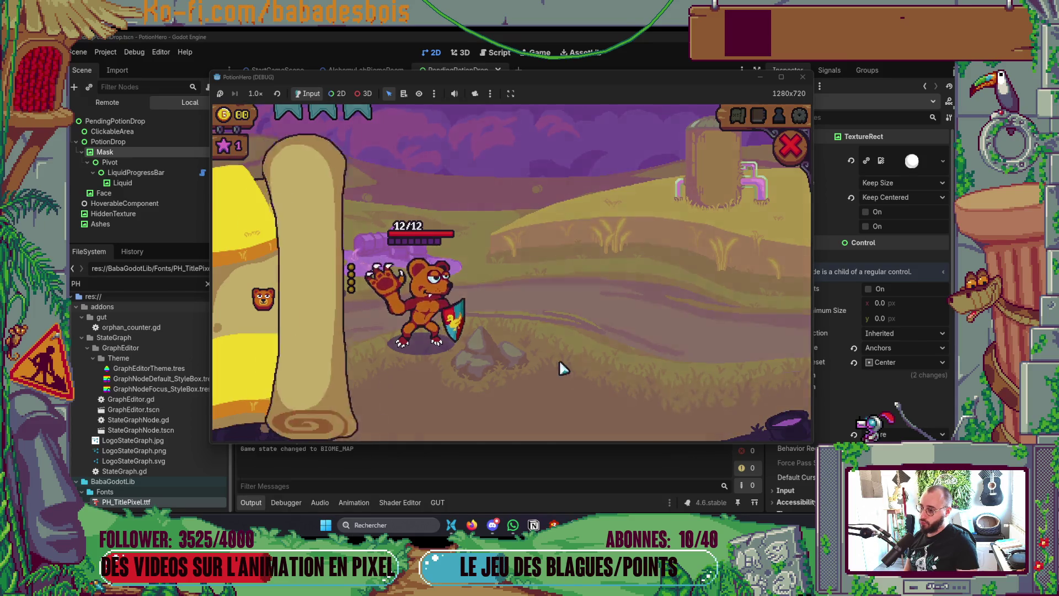
{"action": "left_click", "coordinate": [330, 314]}
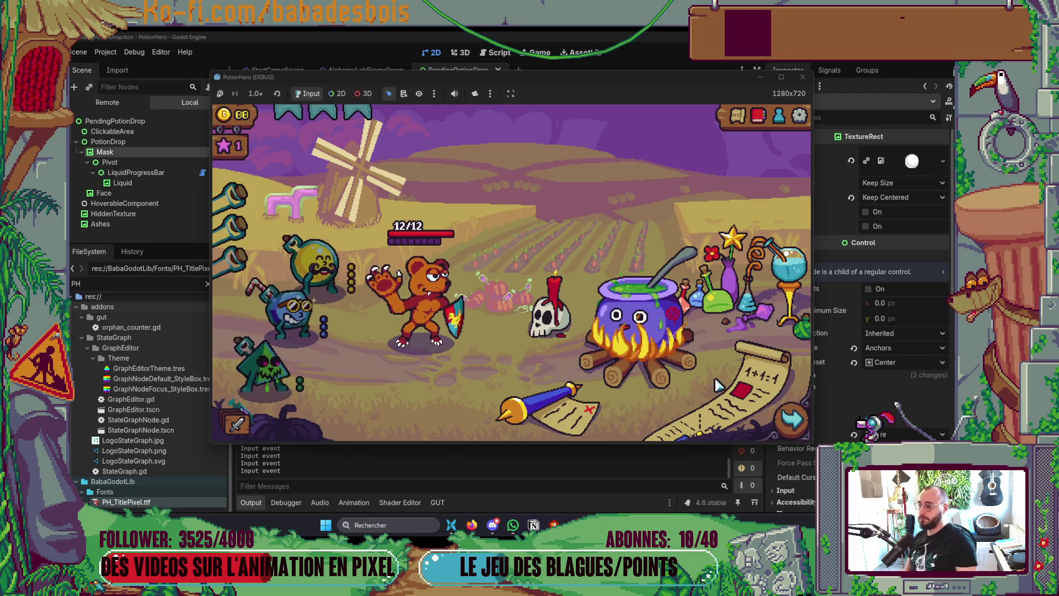
{"action": "left_click", "coordinate": [327, 270]}
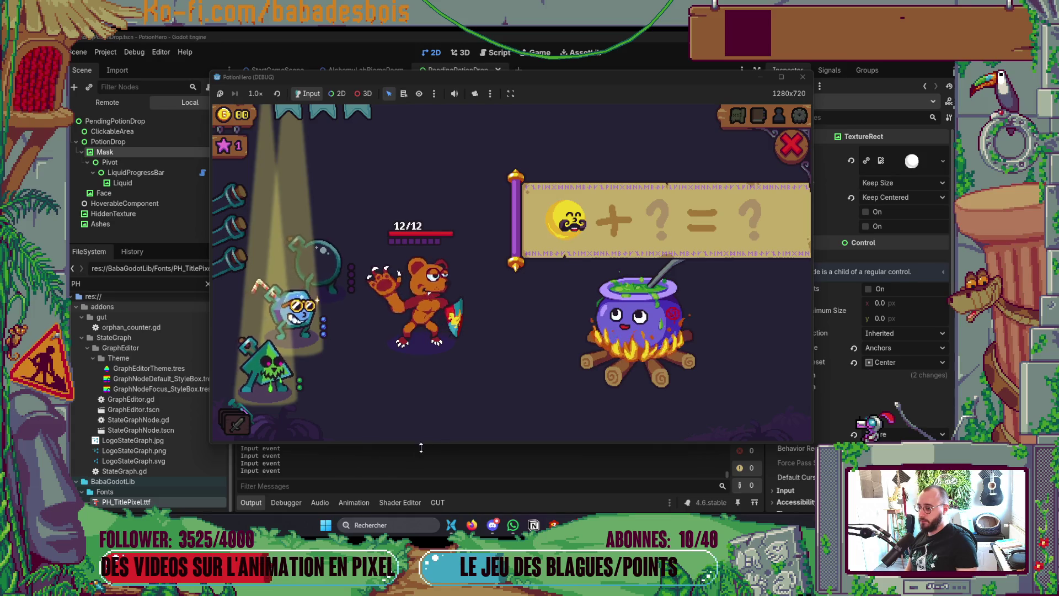
{"action": "key", "text": "F8"}
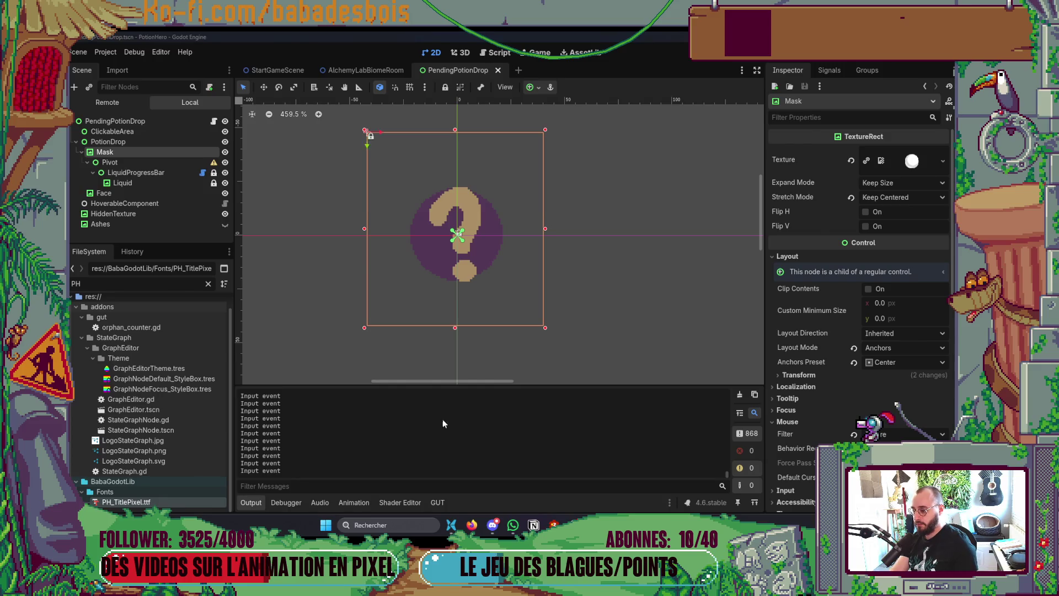
{"action": "key", "text": "F5"}
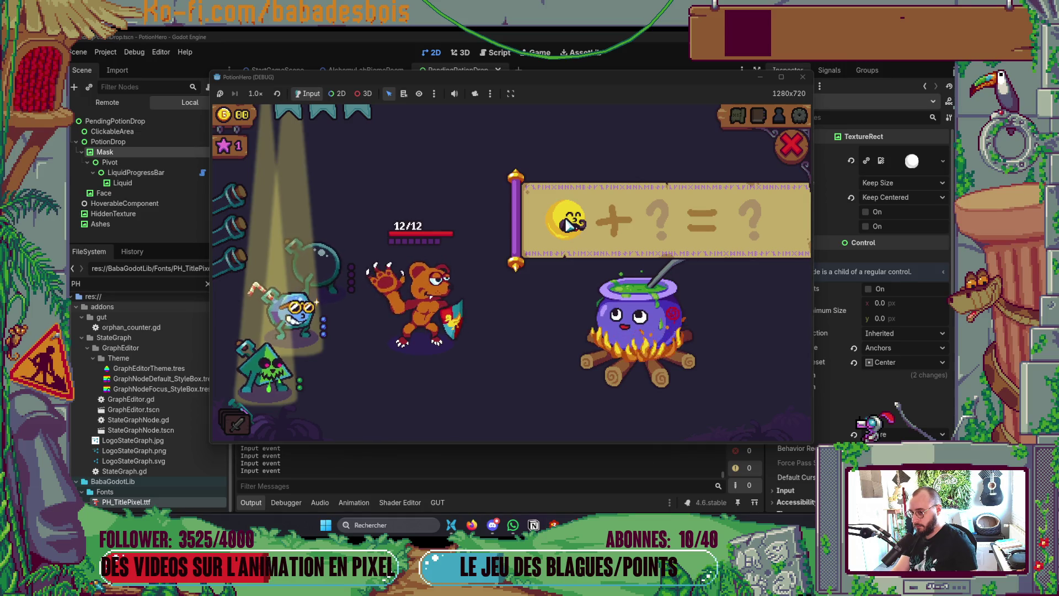
- Delete the print("Input event") line in Neovim and save the script
{"action": "key", "text": "alt+Tab"}
{"action": "left_click", "coordinate": [632, 340]}
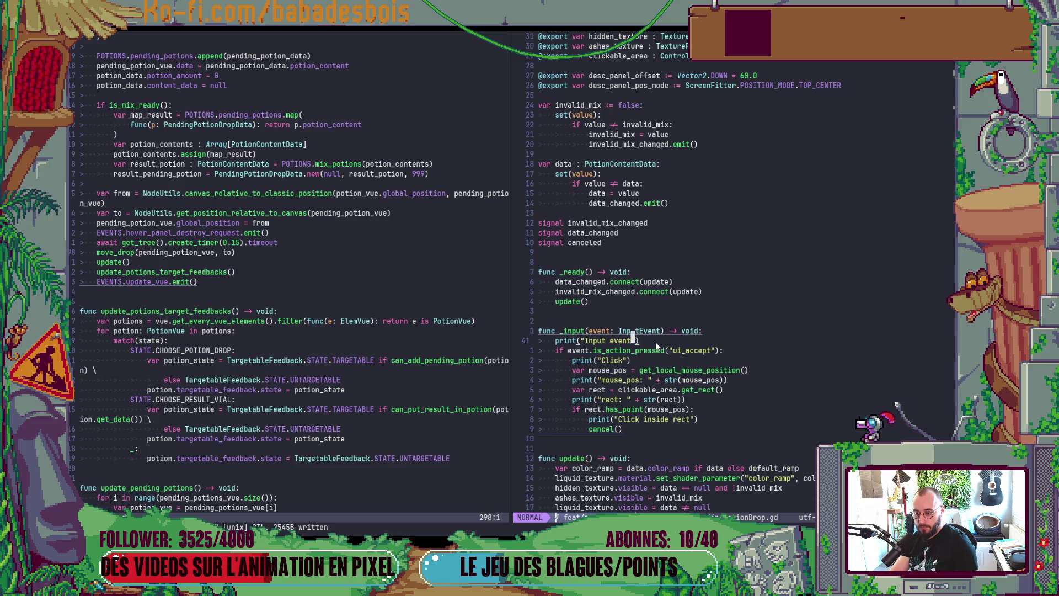
{"action": "key", "text": "d"}
{"action": "key", "text": "d"}
{"action": "type", "text": "j:w"}
{"action": "key", "text": "Return"}
- Check the running game, then bring the code editor back to the front
{"action": "key", "text": "alt+Tab"}
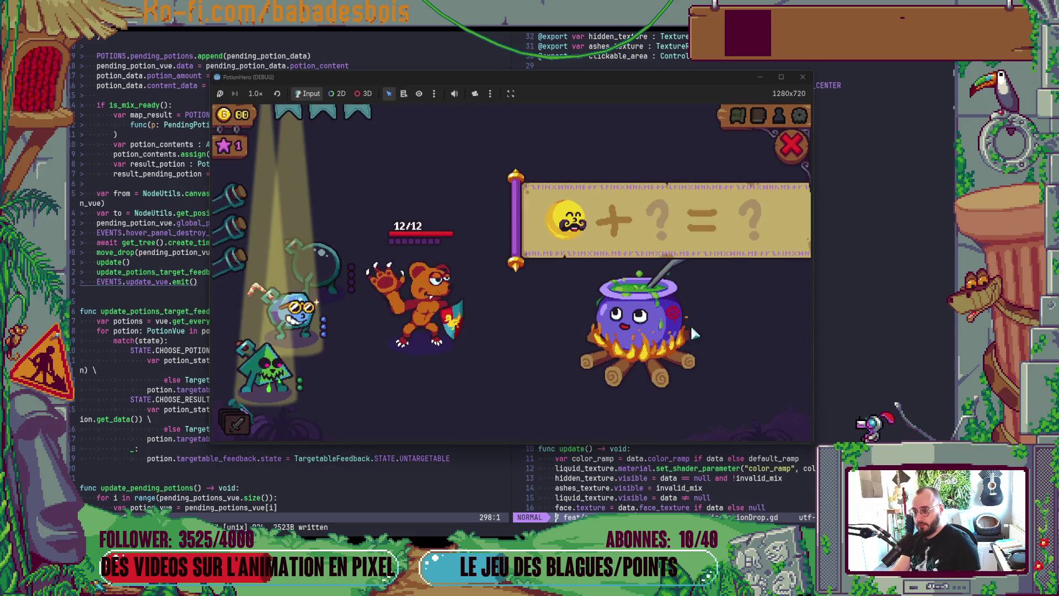
{"action": "key", "text": "alt+Tab"}
{"action": "key", "text": "alt+Tab"}
{"action": "key", "text": "alt+Tab"}
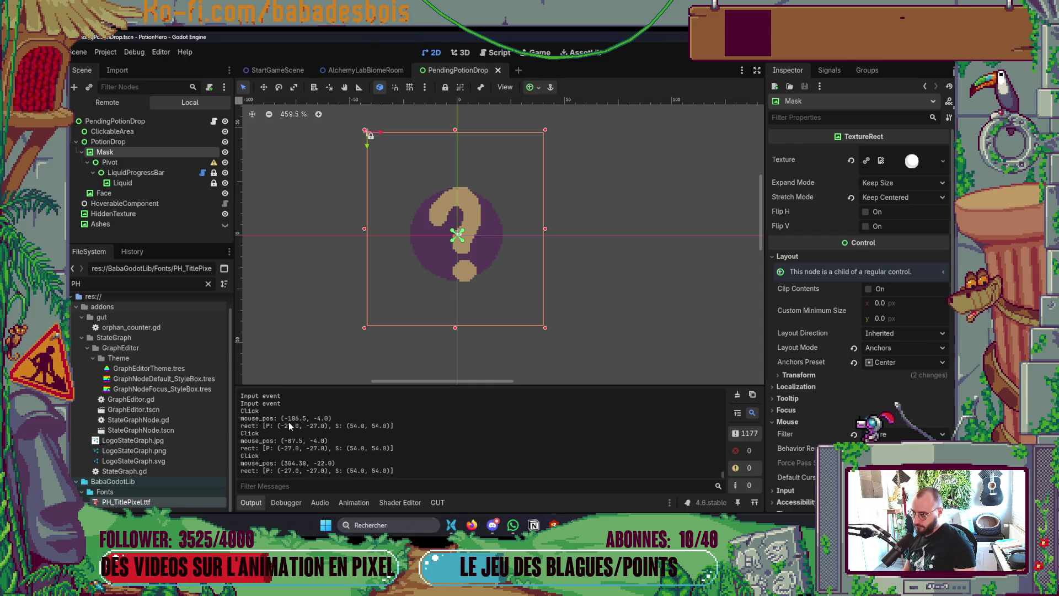
{"action": "key", "text": "alt+Tab"}
{"action": "key", "text": "Tab"}
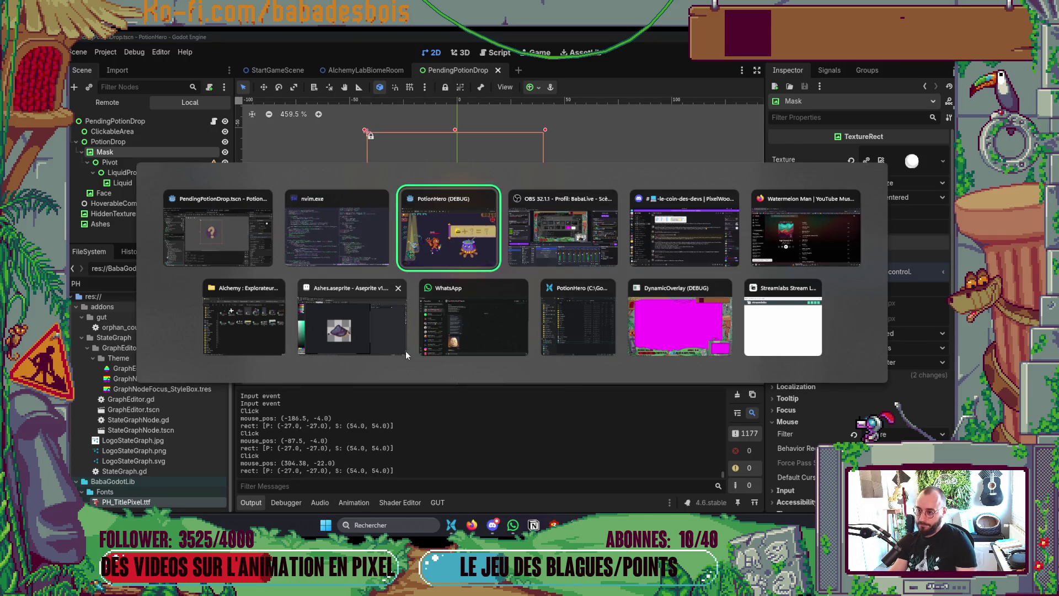
{"action": "left_click", "coordinate": [359, 215]}
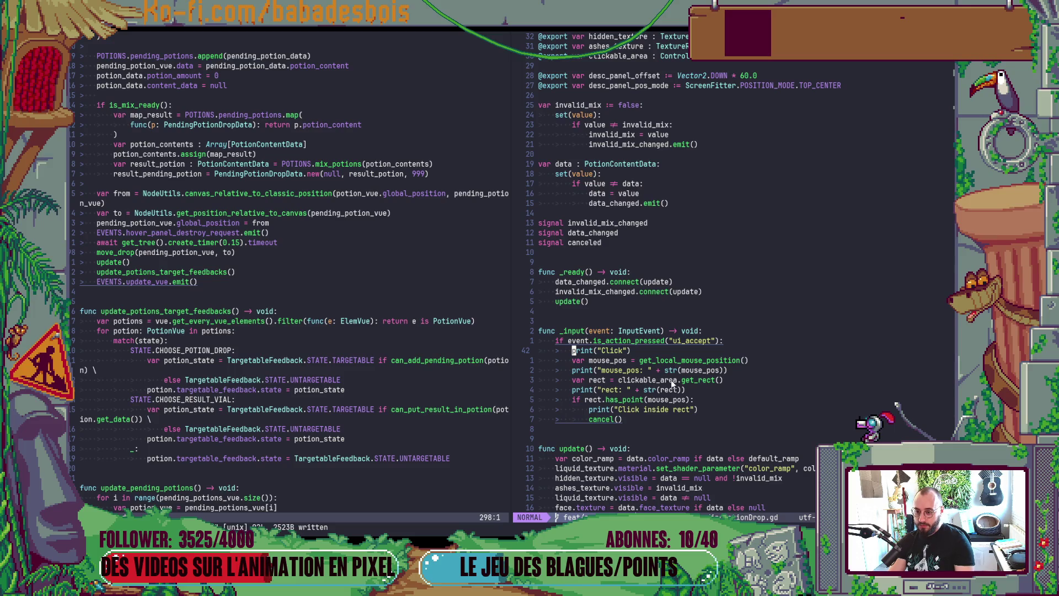
- Prefix the call so mouse_pos uses clickable_area.get_local_mouse_position()
{"action": "left_click", "coordinate": [643, 359]}
{"action": "type", "text": "iclickable_area."}
{"action": "key", "text": "Escape"}
- Click the potion in the mix three times to log positions, then close the game
{"action": "key", "text": "alt+Tab"}
{"action": "key", "text": "alt+Tab"}
{"action": "key", "text": "Tab"}
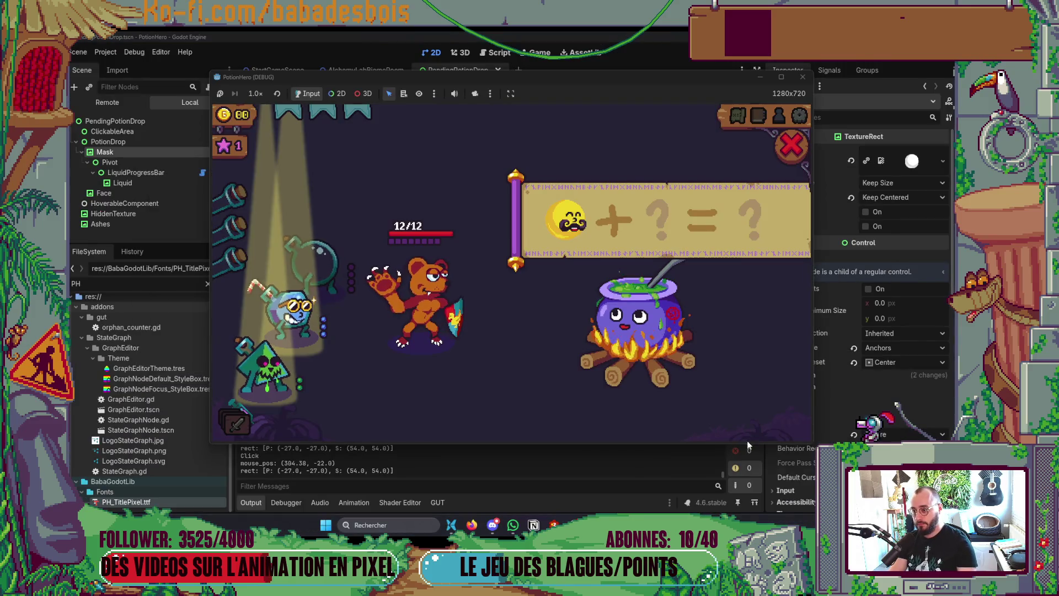
{"action": "left_click", "coordinate": [564, 227]}
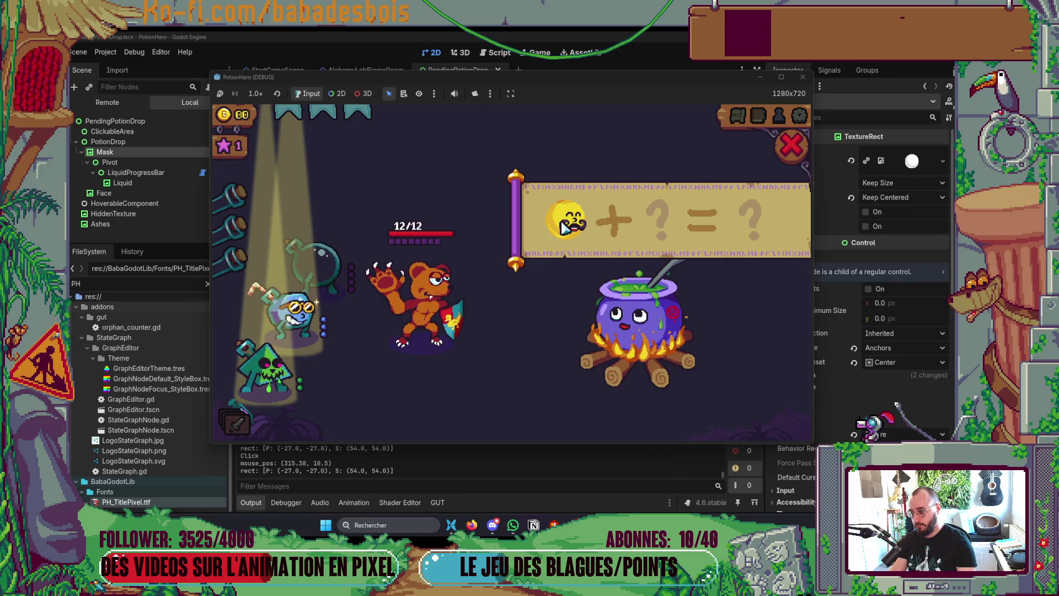
{"action": "left_click", "coordinate": [568, 224]}
{"action": "left_click", "coordinate": [570, 226]}
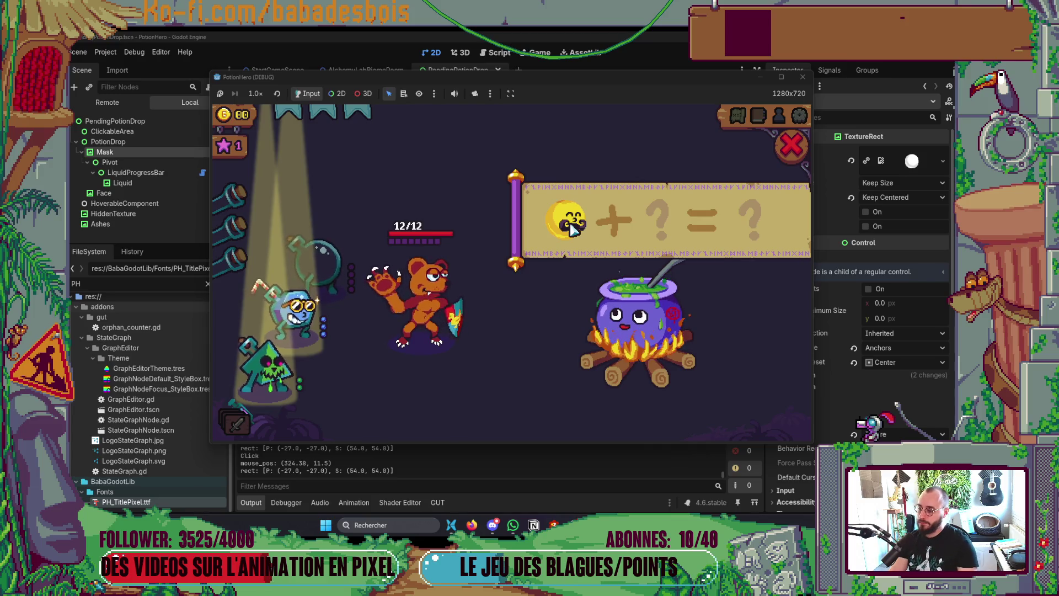
{"action": "key", "text": "F8"}
{"action": "key", "text": "alt+Tab"}
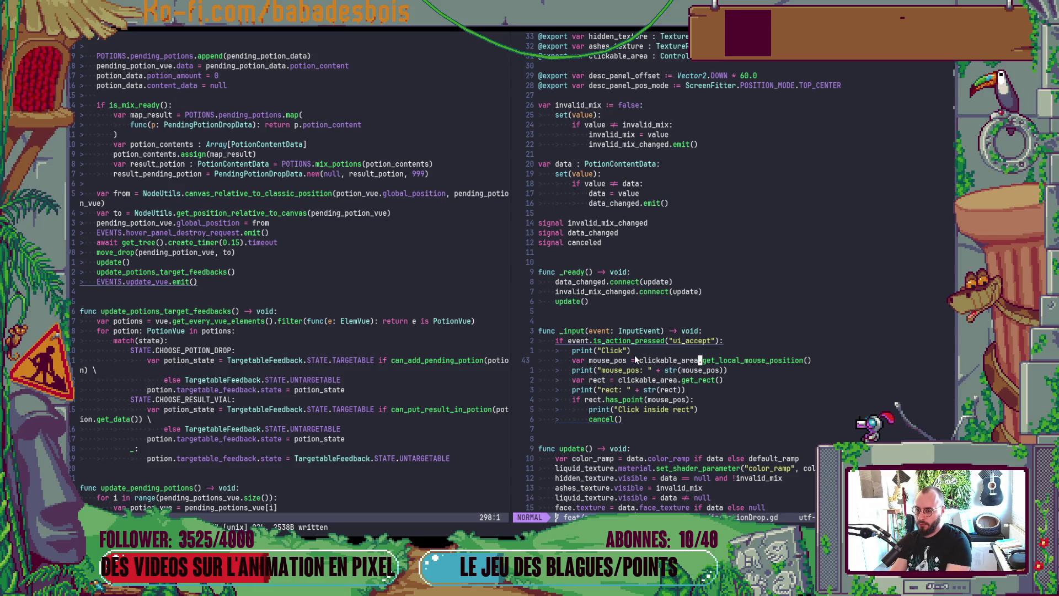
- Review the mouse_pos and get_rect lines, reading get_local_mouse_position's documentation with K
{"action": "key", "text": "j"}
{"action": "key", "text": "j"}
{"action": "key", "text": "k"}
{"action": "key", "text": "k"}
{"action": "key", "text": "f"}
{"action": "key", "text": "parenleft"}
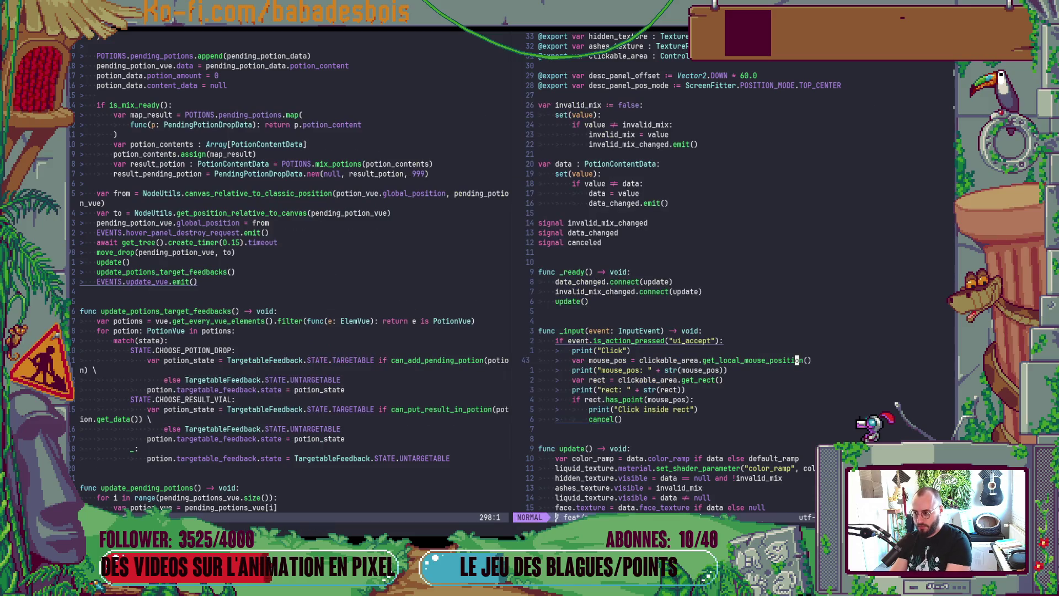
{"action": "key", "text": "alt+Tab"}
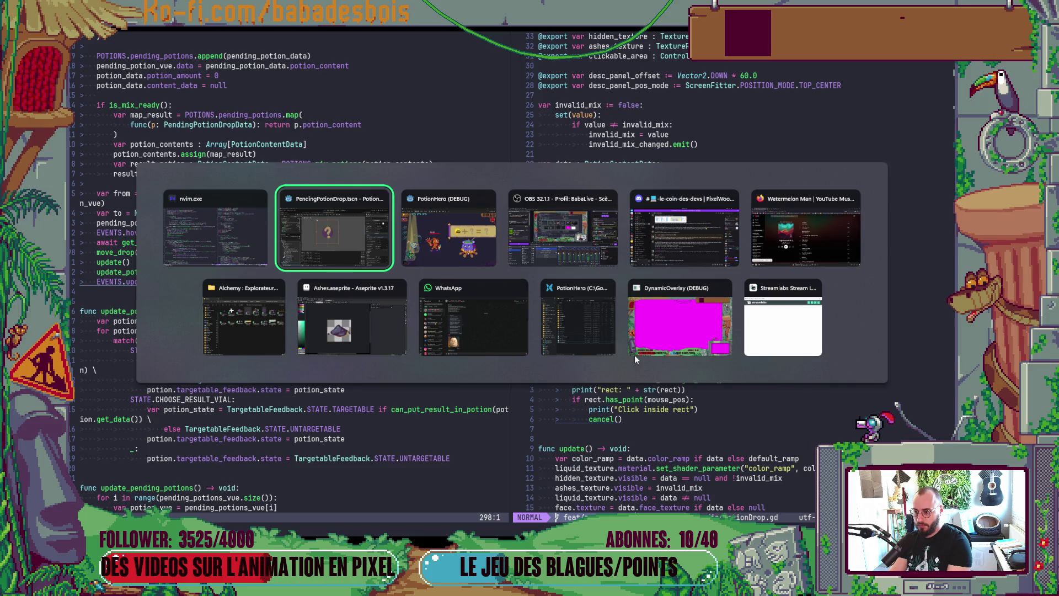
{"action": "key", "text": "alt+Tab"}
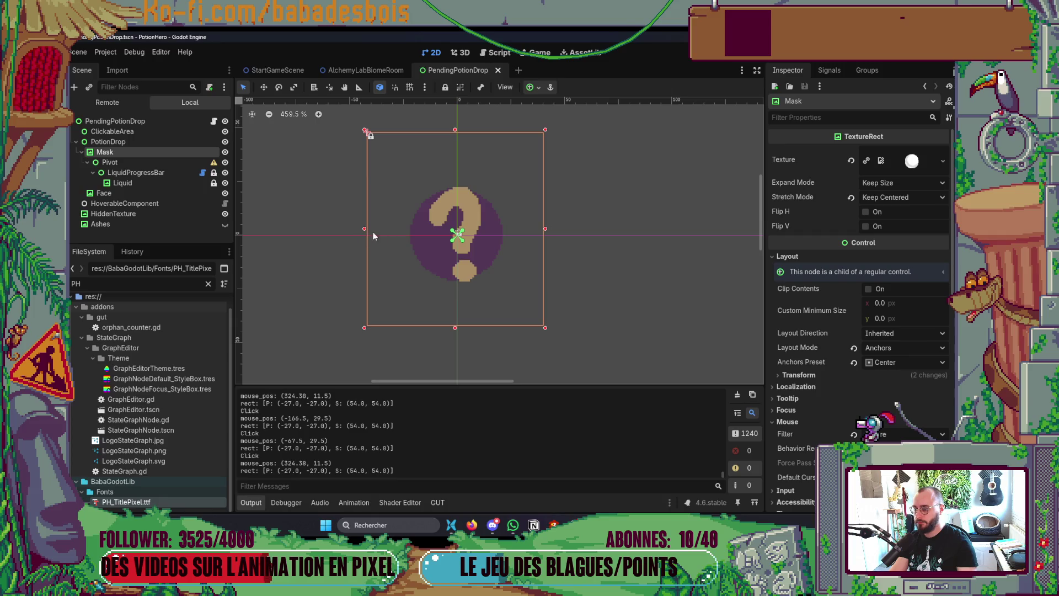
{"action": "key", "text": "alt+Tab"}
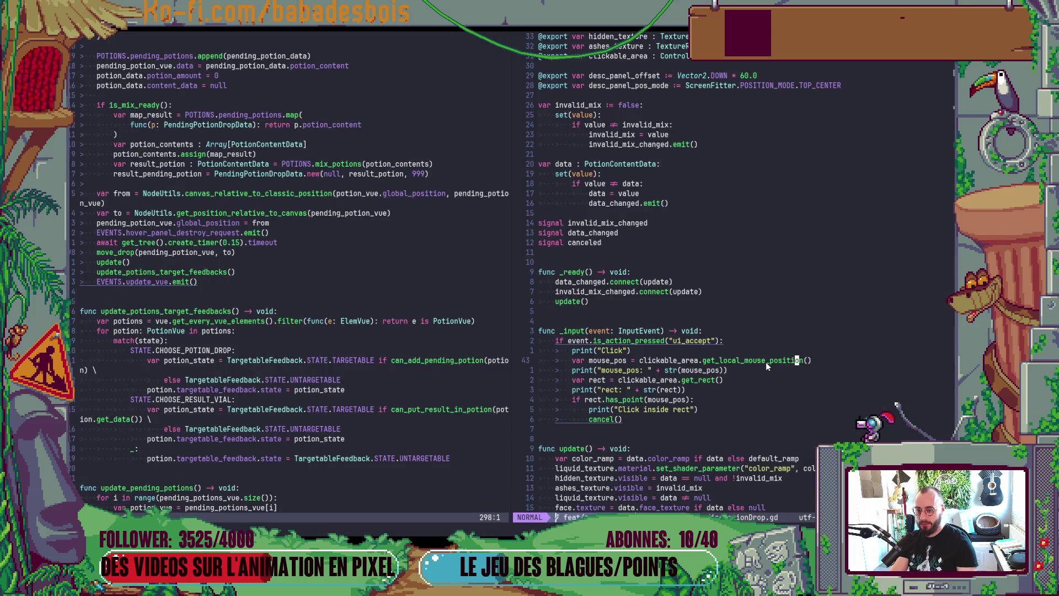
{"action": "key", "text": "K"}
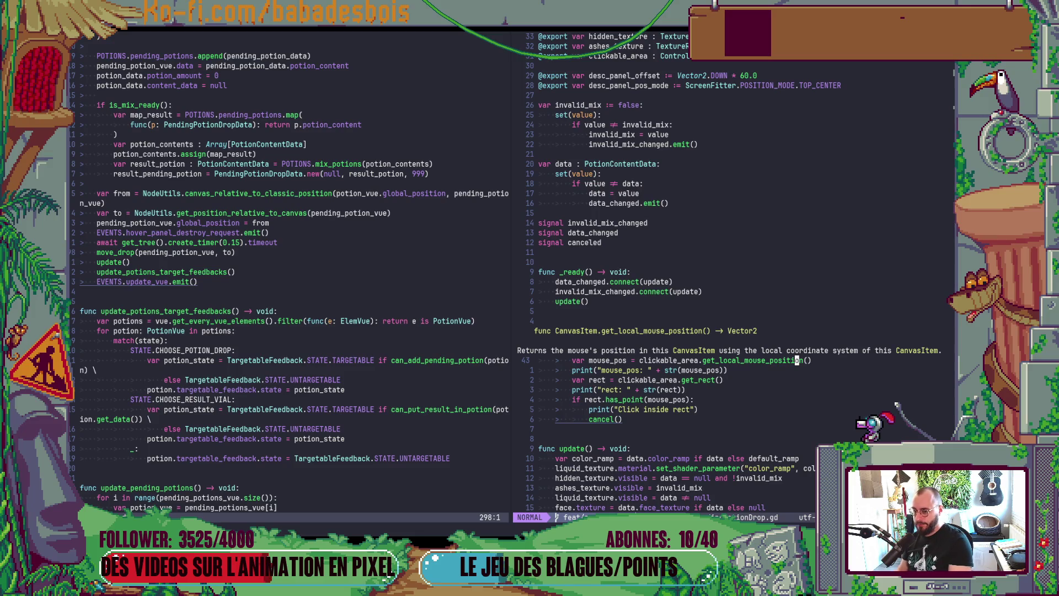
{"action": "key", "text": "j"}
{"action": "key", "text": "j"}
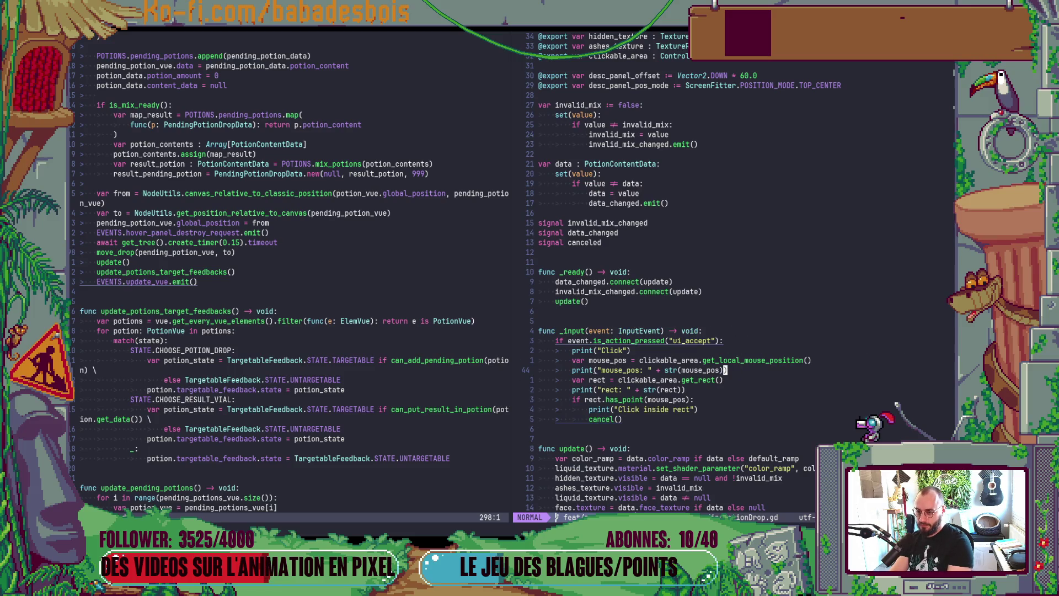
{"action": "key", "text": "alt+Tab"}
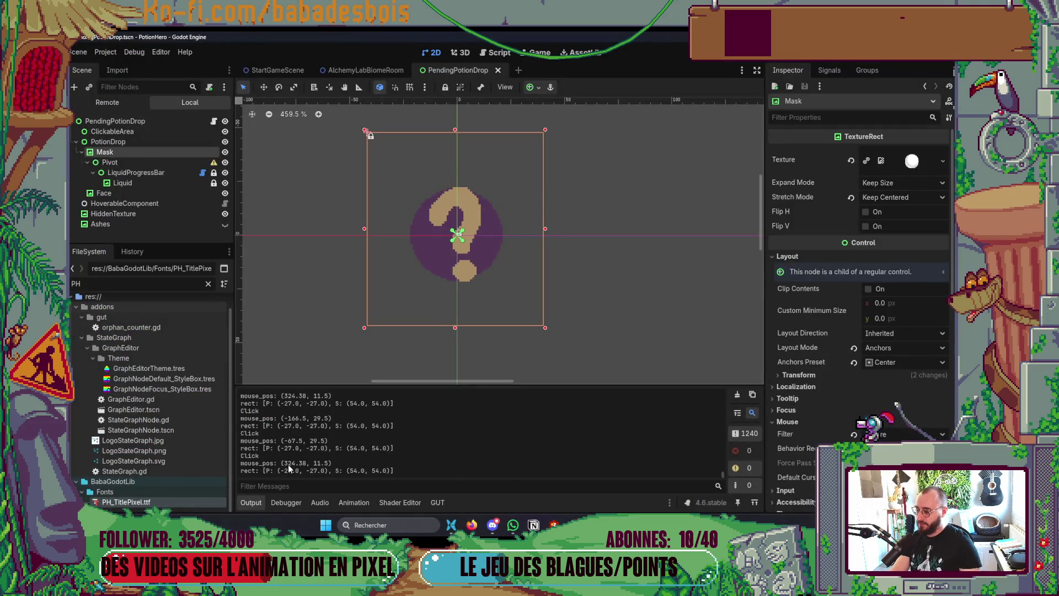
- Click in the game's alchemy mix, check logged clicks (-166.5, 29.5) and (-67.5, 29.5), and return to Neovim
{"action": "key", "text": "alt+Tab"}
{"action": "left_click", "coordinate": [571, 234]}
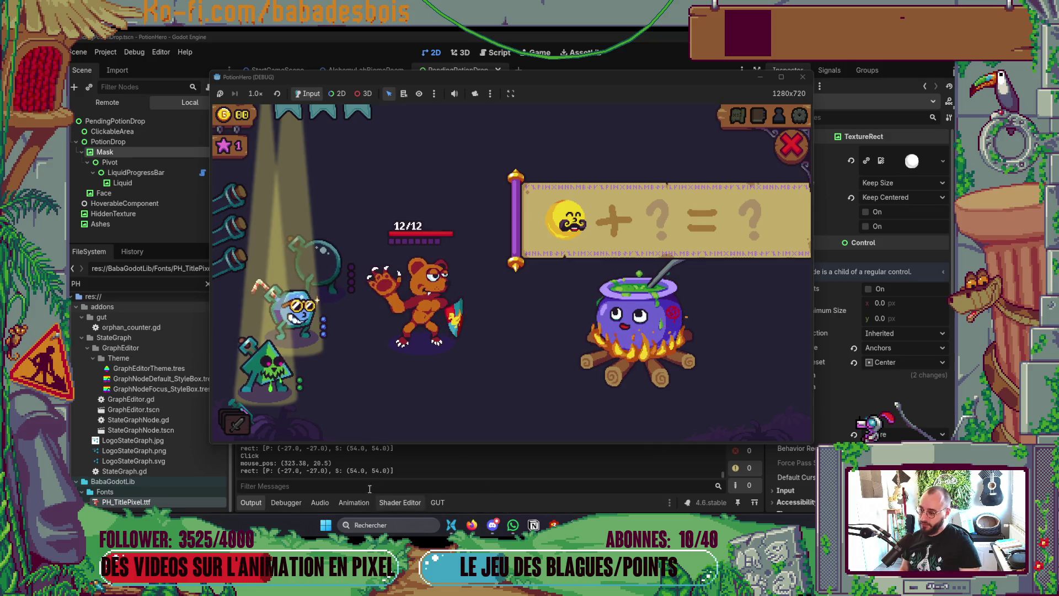
{"action": "left_click", "coordinate": [335, 464]}
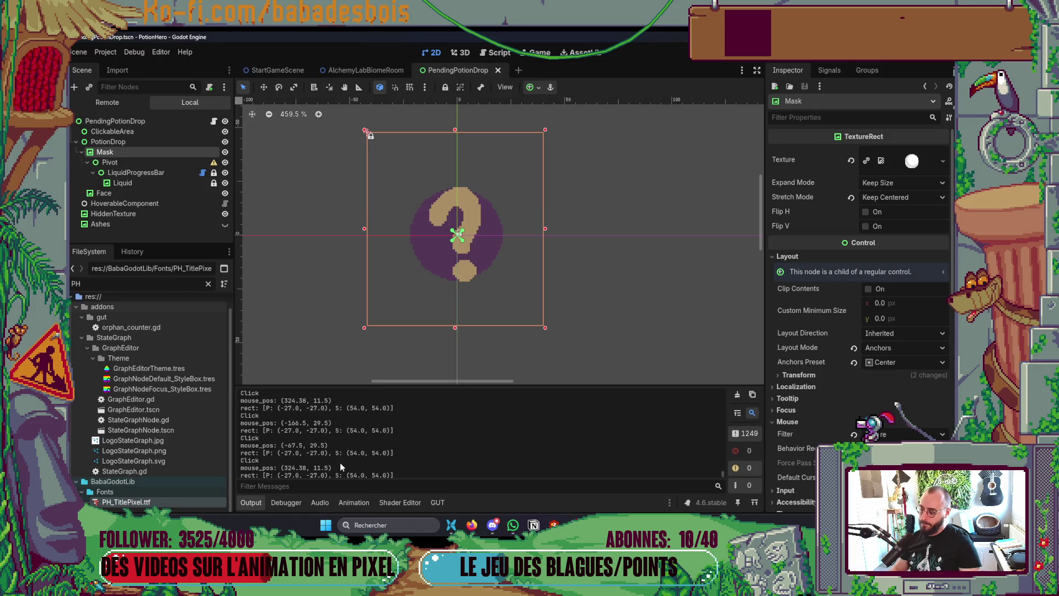
{"action": "key", "text": "alt+Tab"}
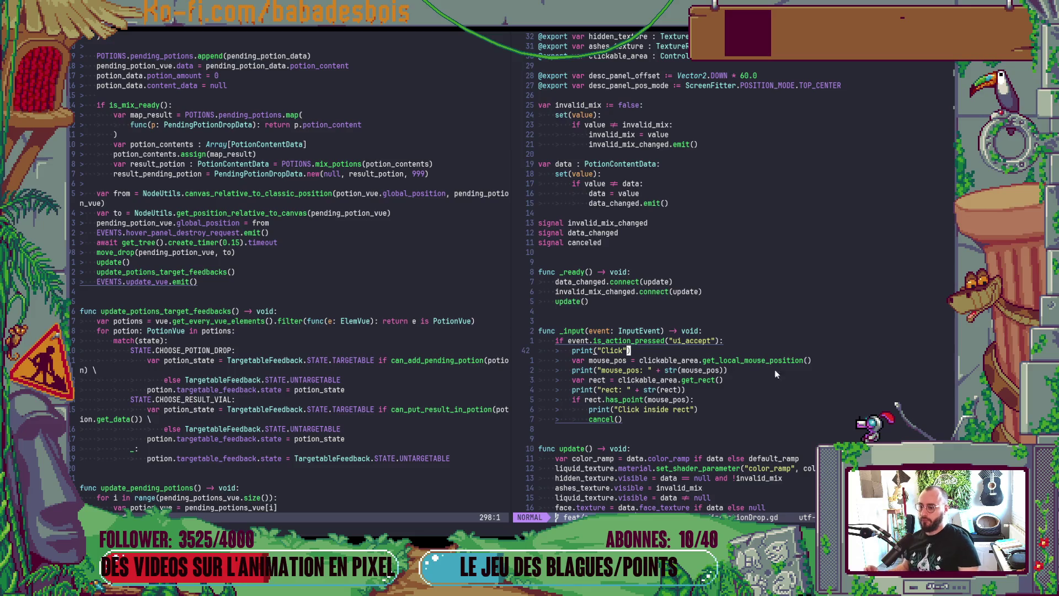
- Undo back to the gui_input.connect version, delete the _input function, and save the script
{"action": "key", "text": "u"}
{"action": "key", "text": "u"}
{"action": "key", "text": "u"}
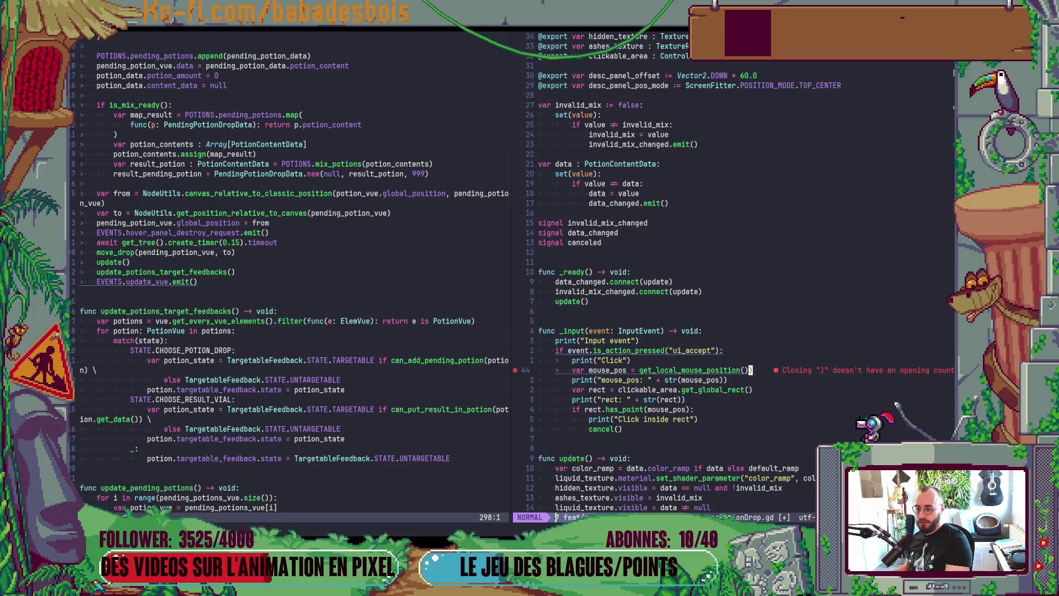
{"action": "key", "text": "u"}
{"action": "key", "text": "u"}
{"action": "key", "text": "u"}
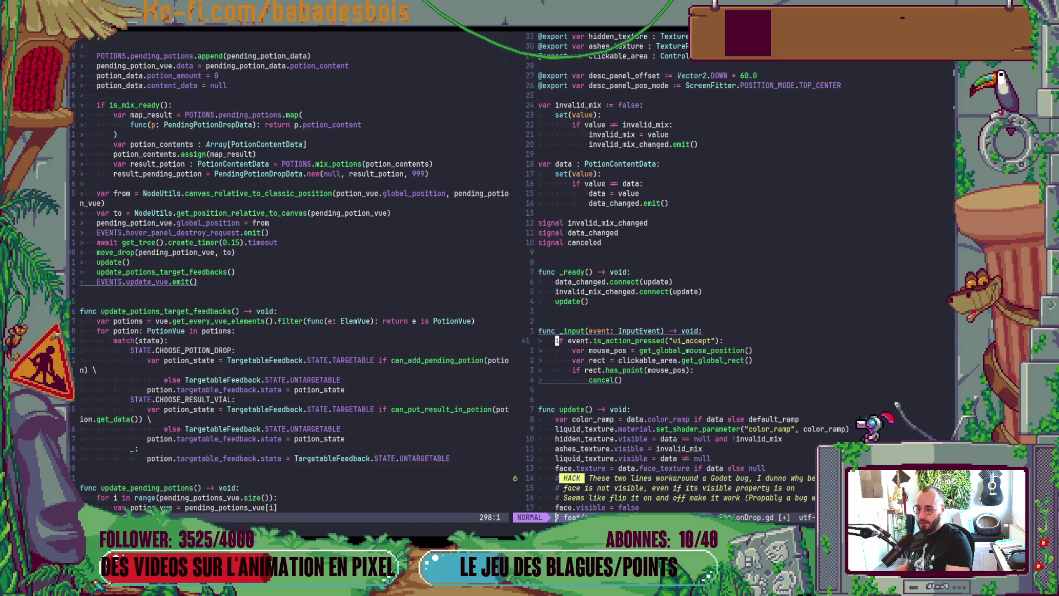
{"action": "key", "text": "u"}
{"action": "key", "text": "u"}
{"action": "key", "text": "u"}
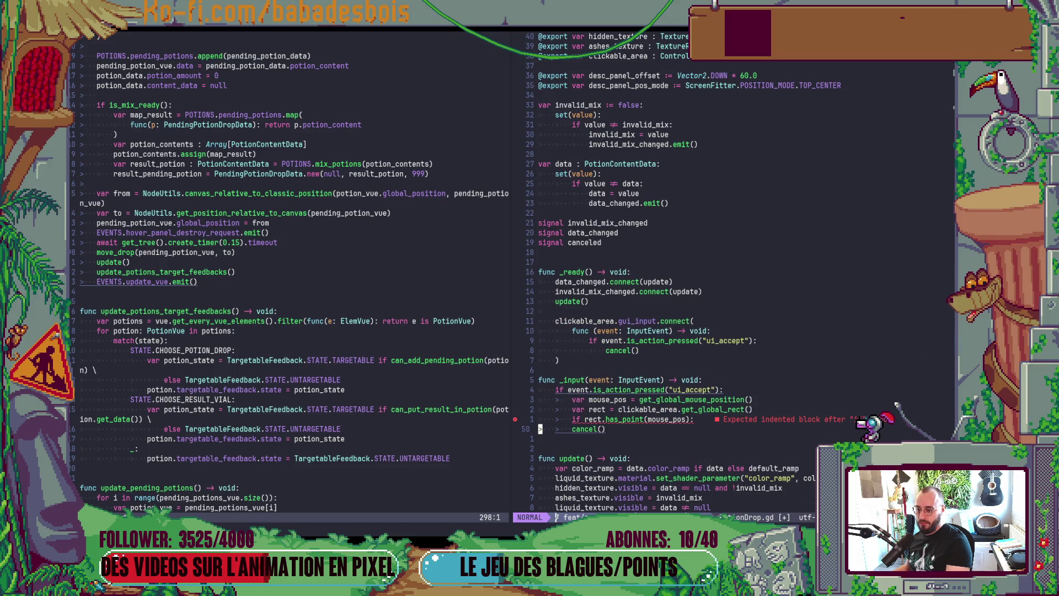
{"action": "key", "text": "k"}
{"action": "key", "text": "k"}
{"action": "key", "text": "k"}
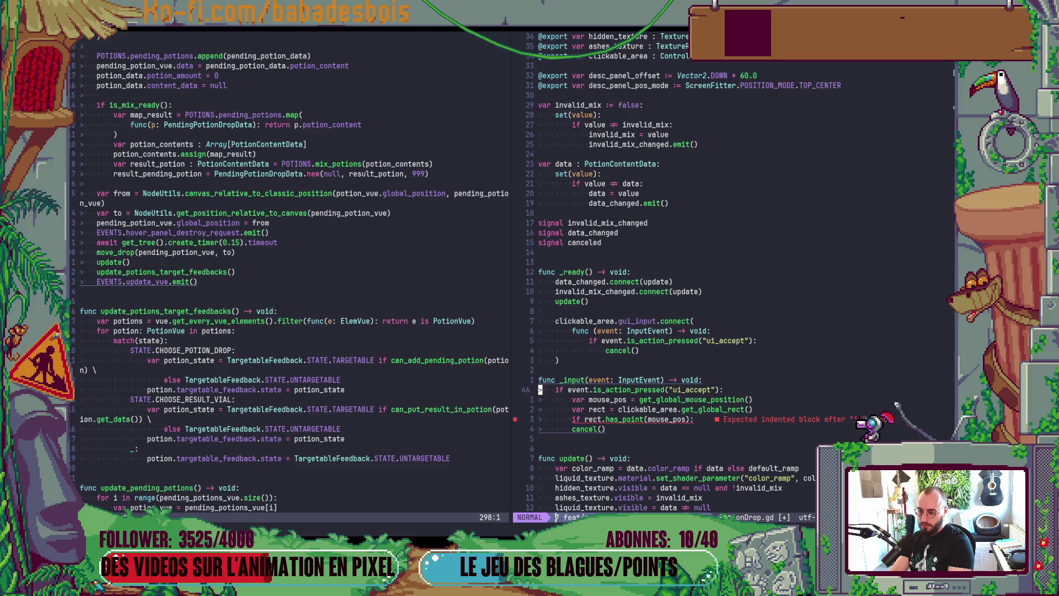
{"action": "key", "text": "V"}
{"action": "key", "text": "j"}
{"action": "key", "text": "j"}
{"action": "key", "text": "j"}
{"action": "key", "text": "j"}
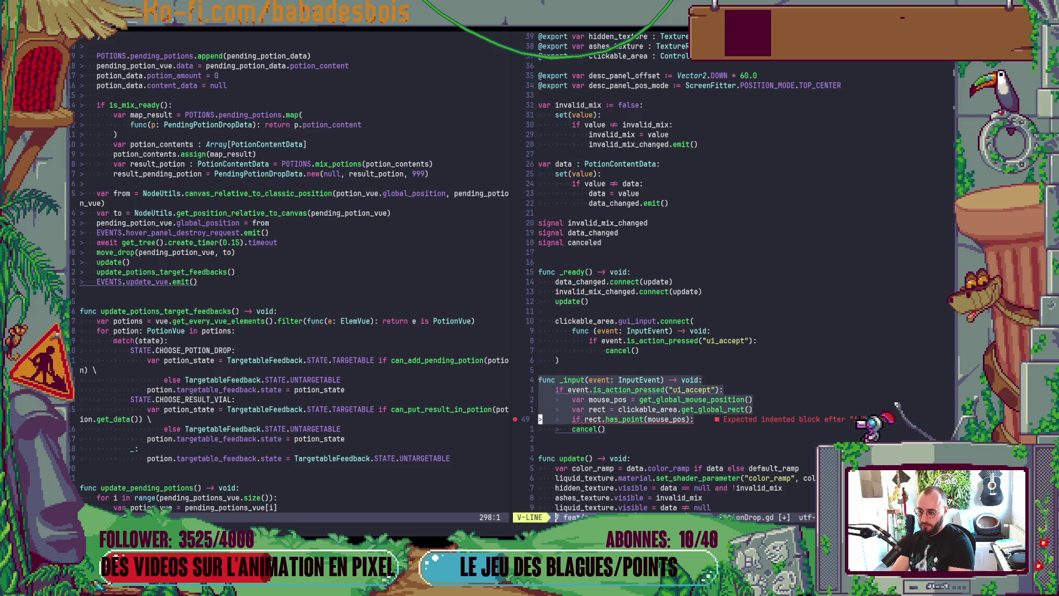
{"action": "key", "text": "d"}
{"action": "key", "text": "d"}
{"action": "key", "text": "d"}
{"action": "type", "text": ":w"}
{"action": "key", "text": "Return"}
{"action": "key", "text": "k"}
{"action": "key", "text": "k"}
{"action": "key", "text": "k"}
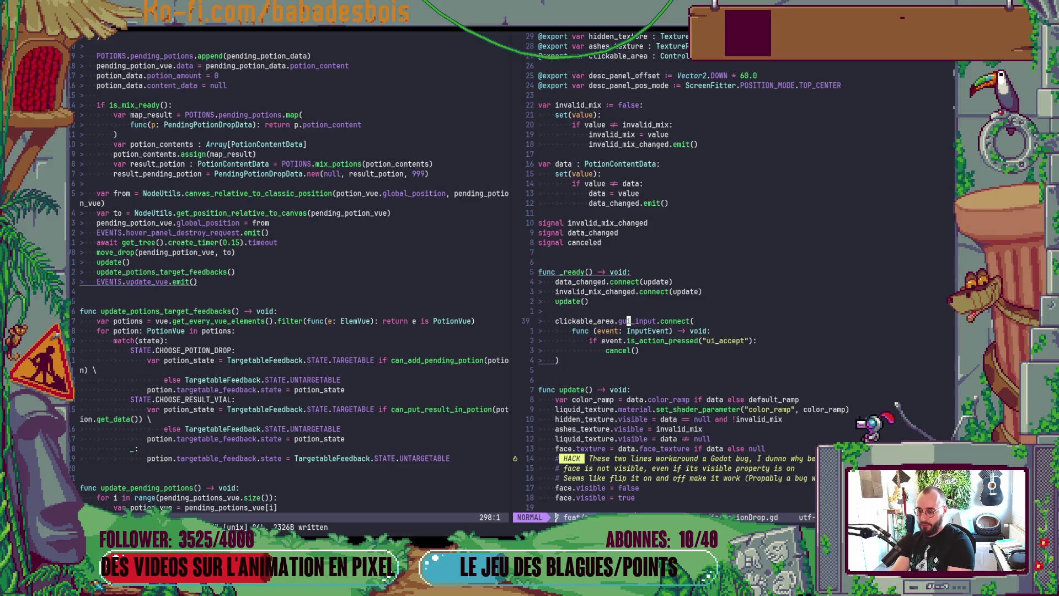
- Add print(event.as_text()) above the ui_accept check in the gui_input callback and save
{"action": "key", "text": "K"}
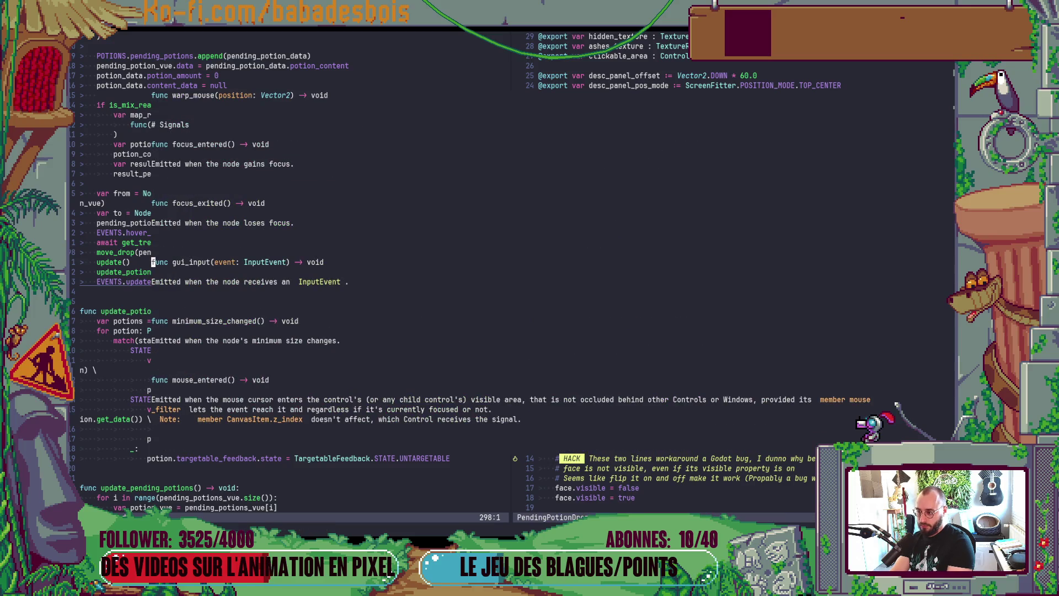
{"action": "key", "text": "k"}
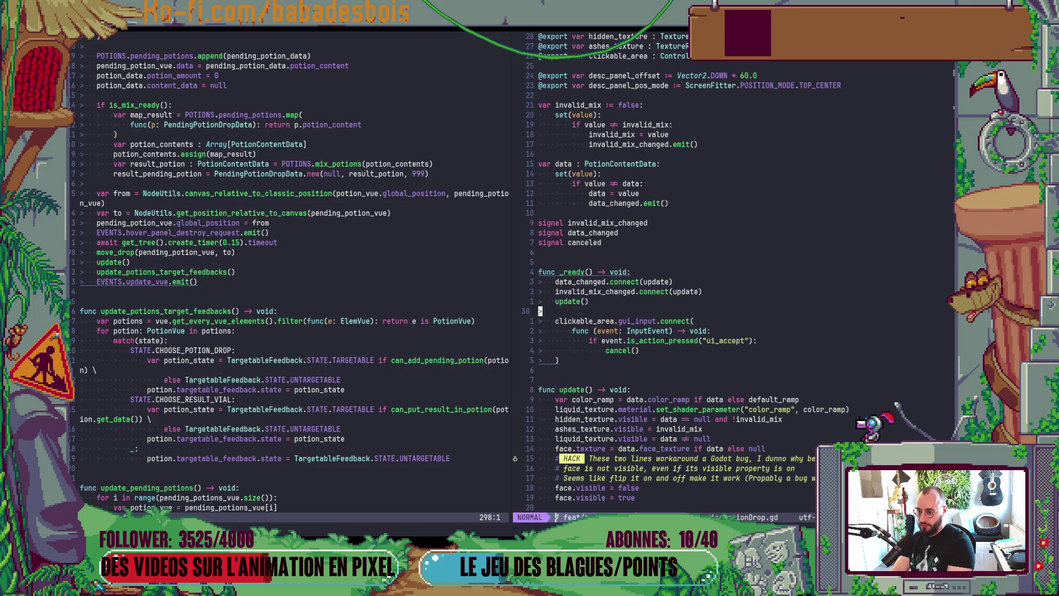
{"action": "key", "text": "j"}
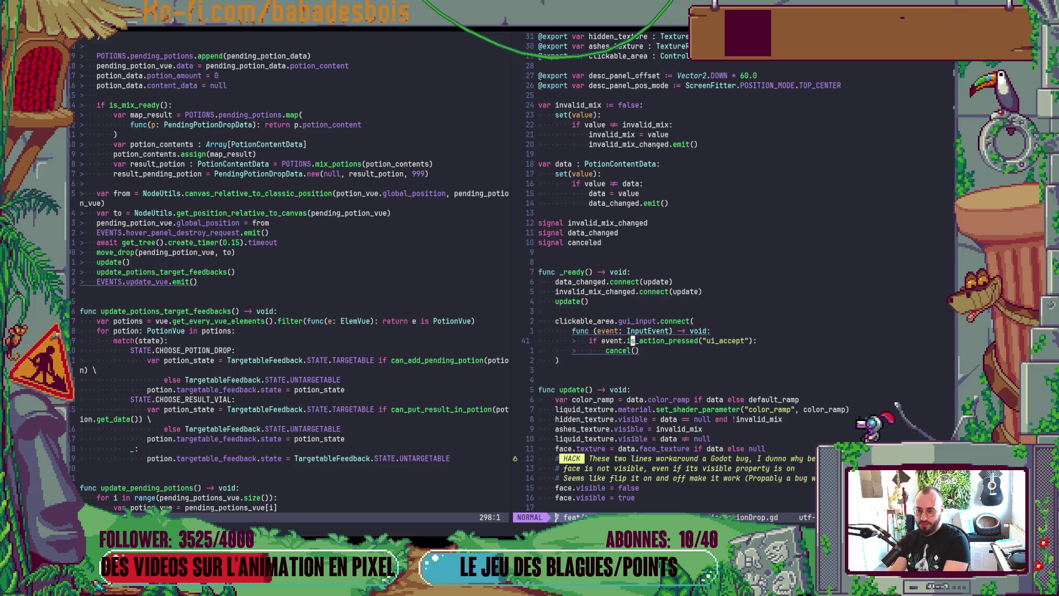
{"action": "key", "text": "O"}
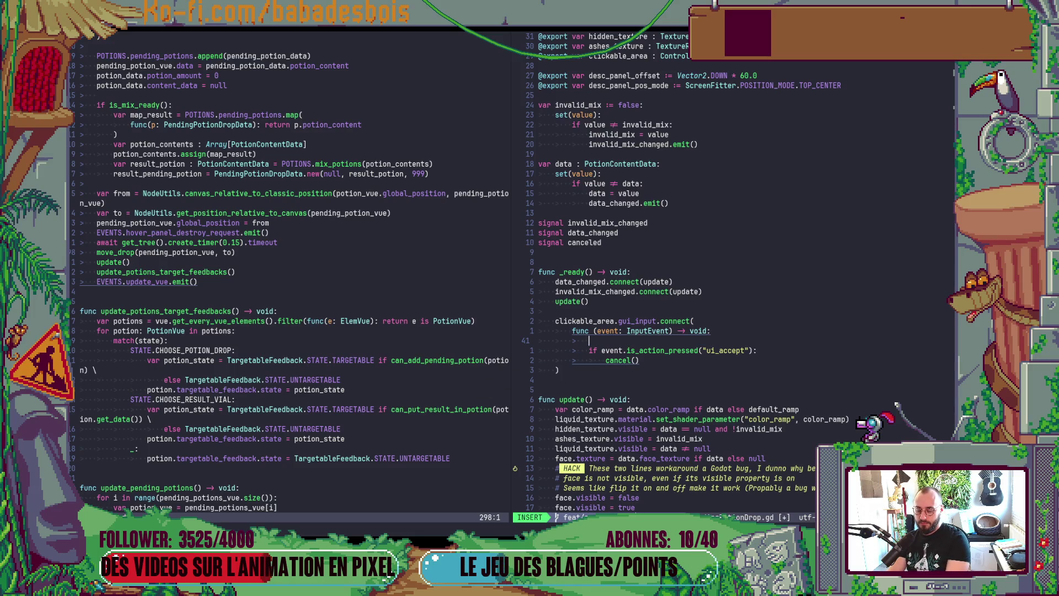
{"action": "type", "text": "pri"}
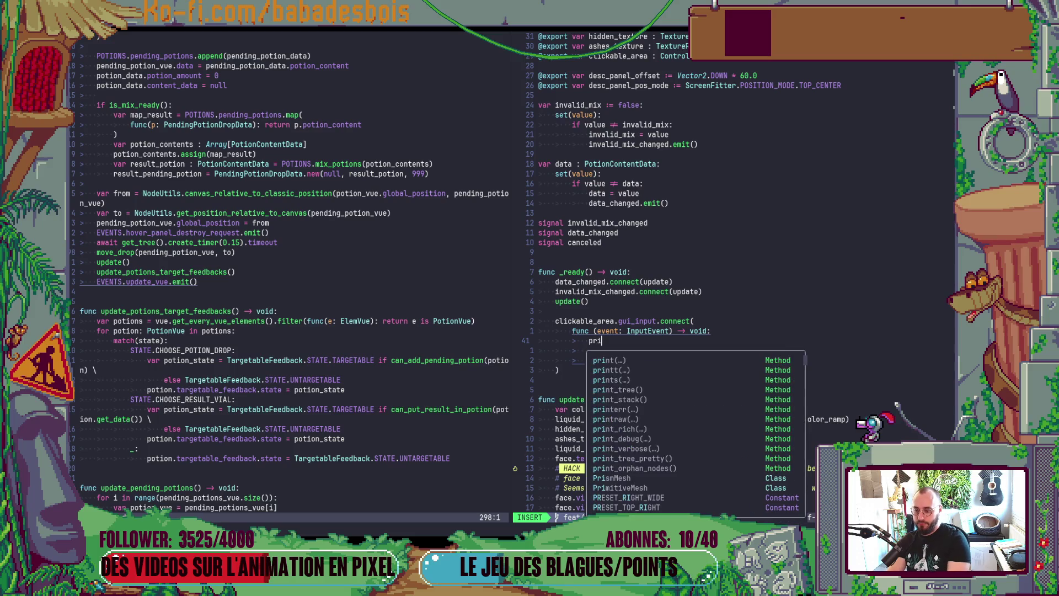
{"action": "type", "text": "nt(event."}
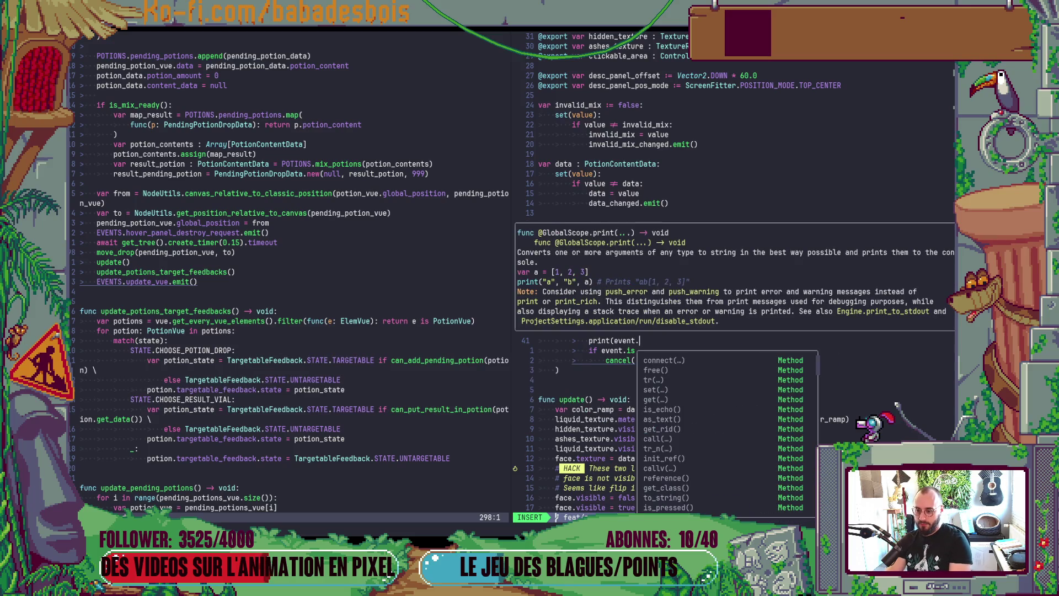
{"action": "type", "text": "as"}
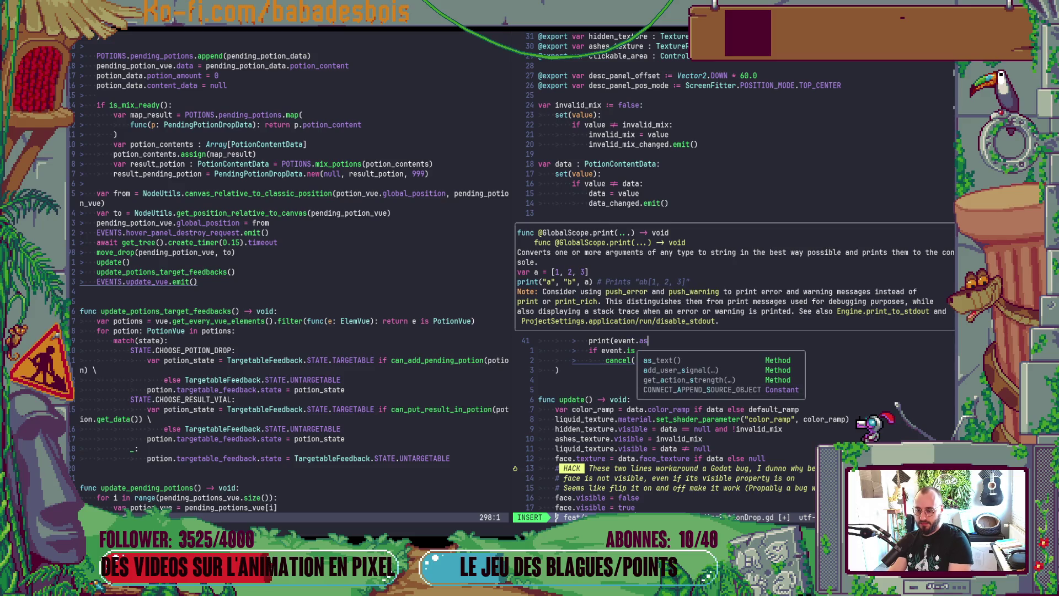
{"action": "key", "text": "Return"}
{"action": "key", "text": "Escape"}
{"action": "type", "text": ":w"}
{"action": "key", "text": "Return"}
{"action": "key", "text": "alt+Tab"}
{"action": "key", "text": "alt+Tab"}
{"action": "key", "text": "alt+Tab"}
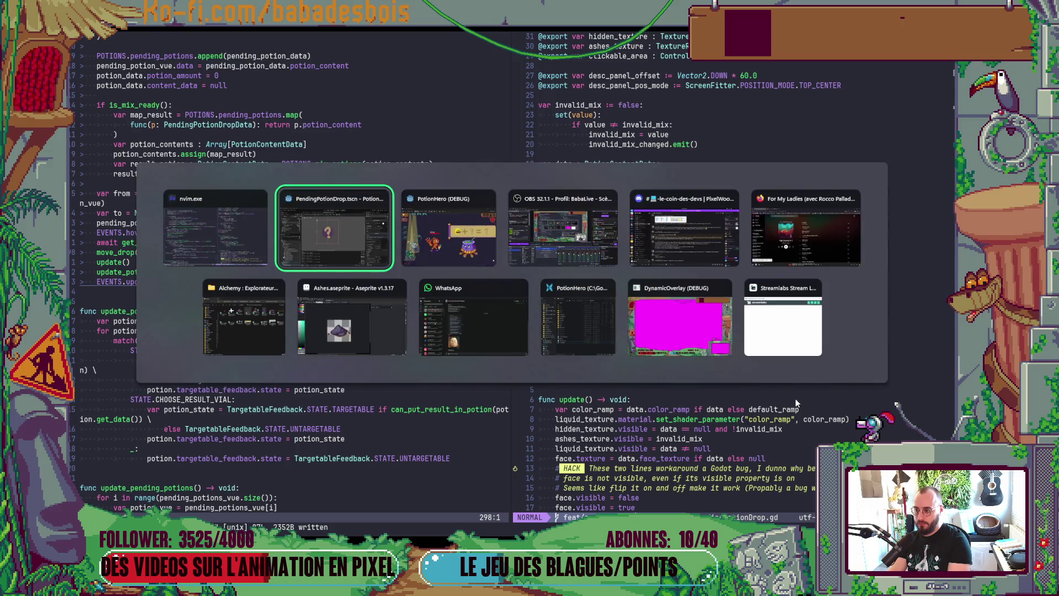
- Run the game, open the cauldron's alchemy mix, drop in the blue straw flask, then stop
{"action": "key", "text": "F5"}
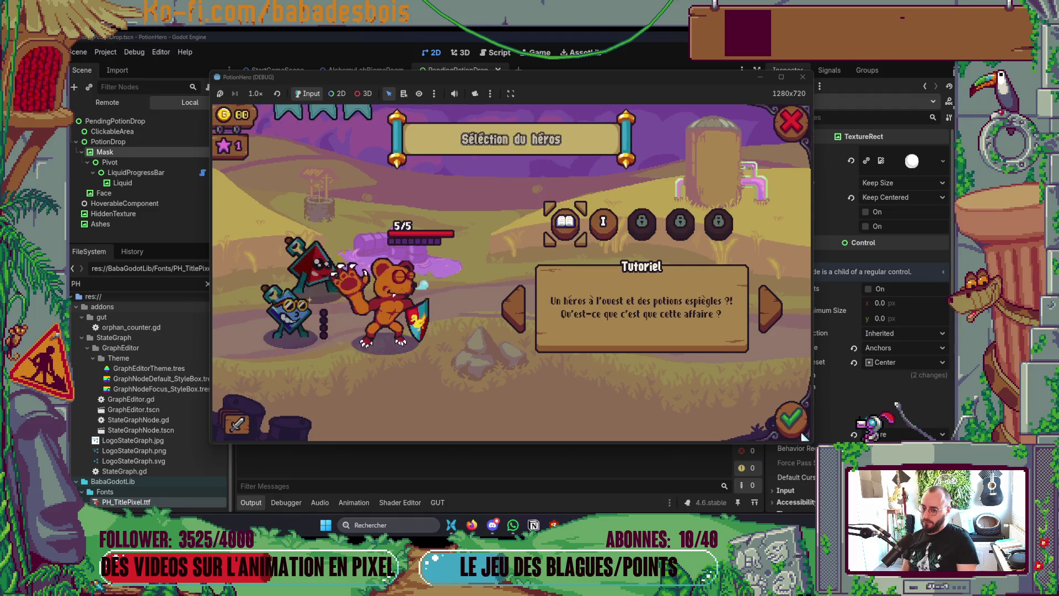
{"action": "left_click", "coordinate": [777, 422]}
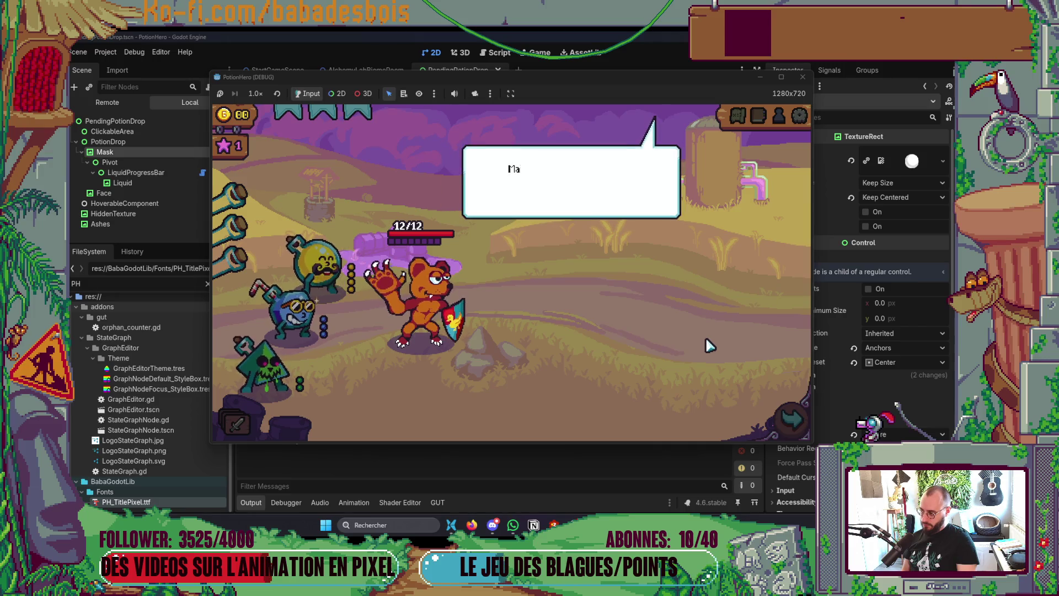
{"action": "left_click", "coordinate": [790, 419]}
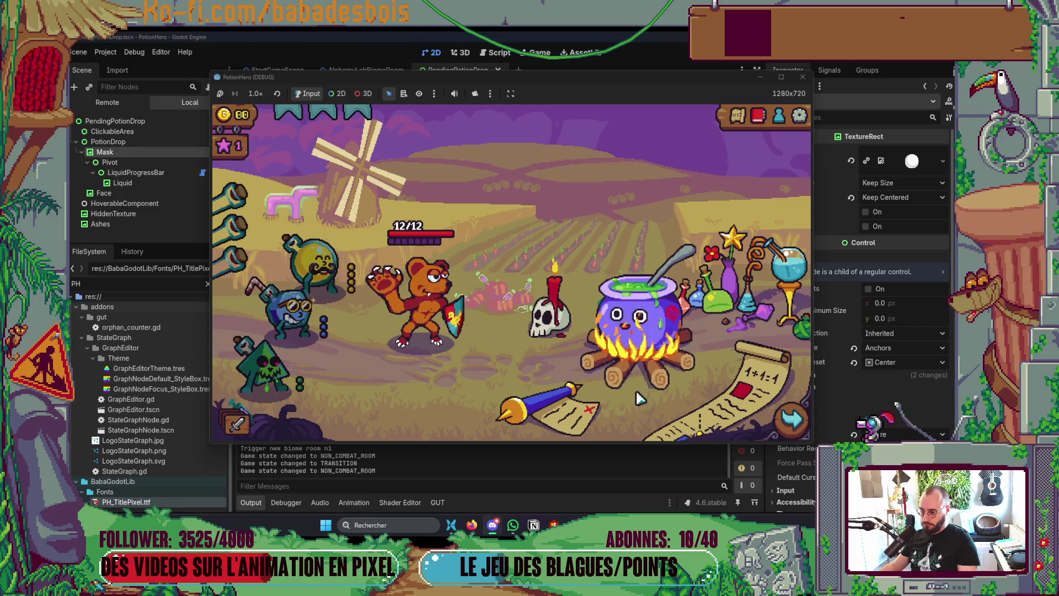
{"action": "left_click", "coordinate": [613, 340]}
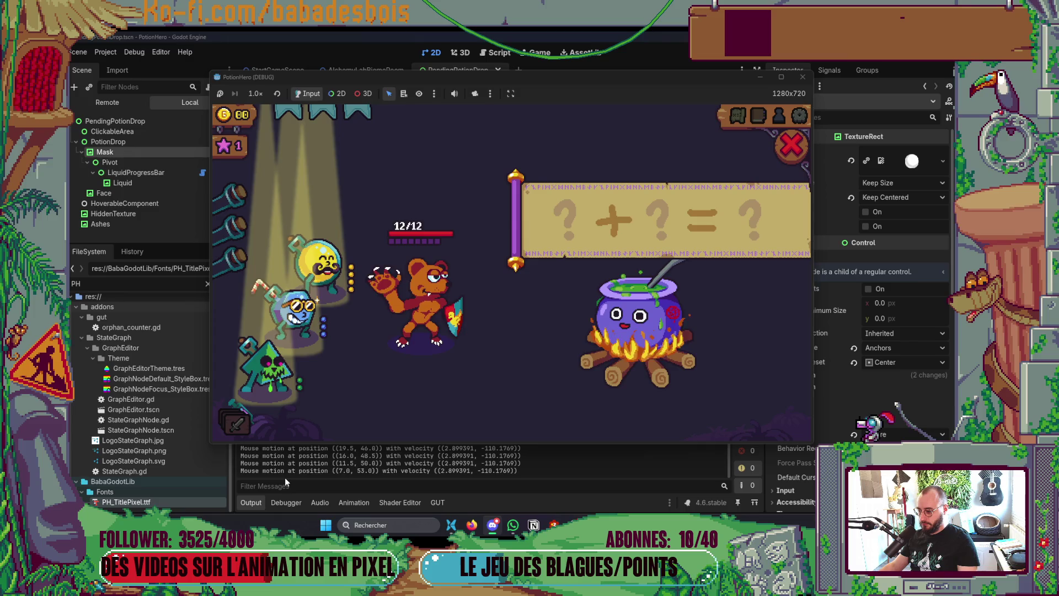
{"action": "left_click", "coordinate": [312, 315]}
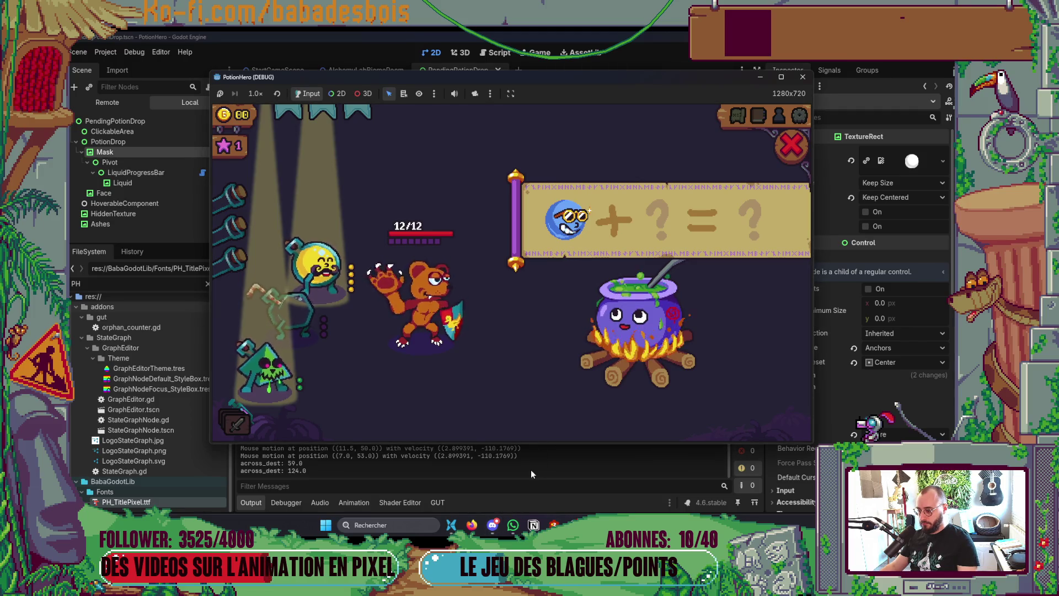
{"action": "key", "text": "F8"}
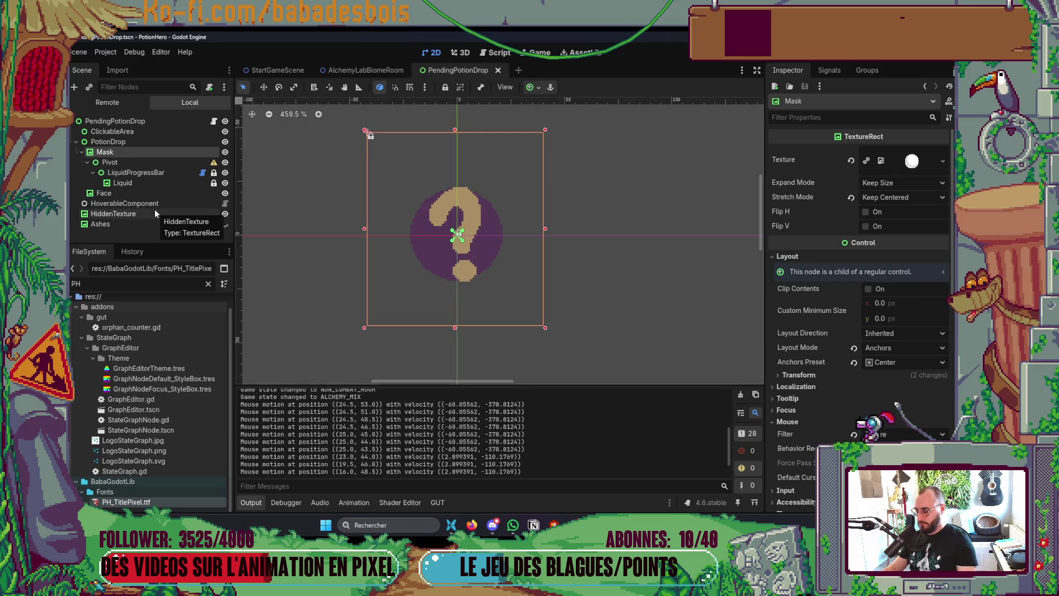
- Set ClickableArea's mouse filter to Pass (Propagate Up) and save the scene
{"action": "left_click", "coordinate": [151, 131]}
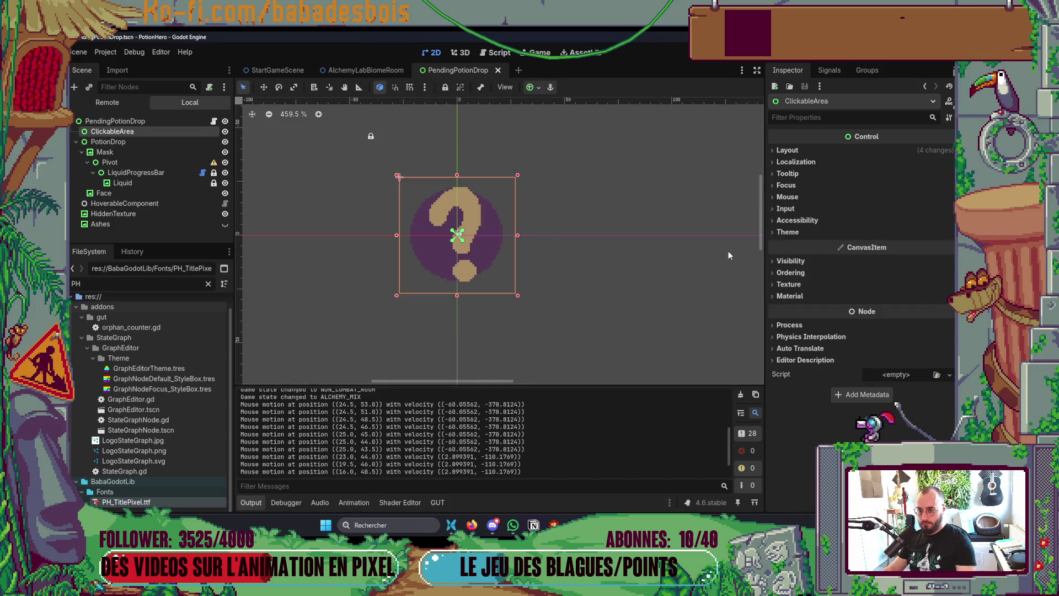
{"action": "left_click", "coordinate": [789, 197]}
{"action": "left_click", "coordinate": [921, 211]}
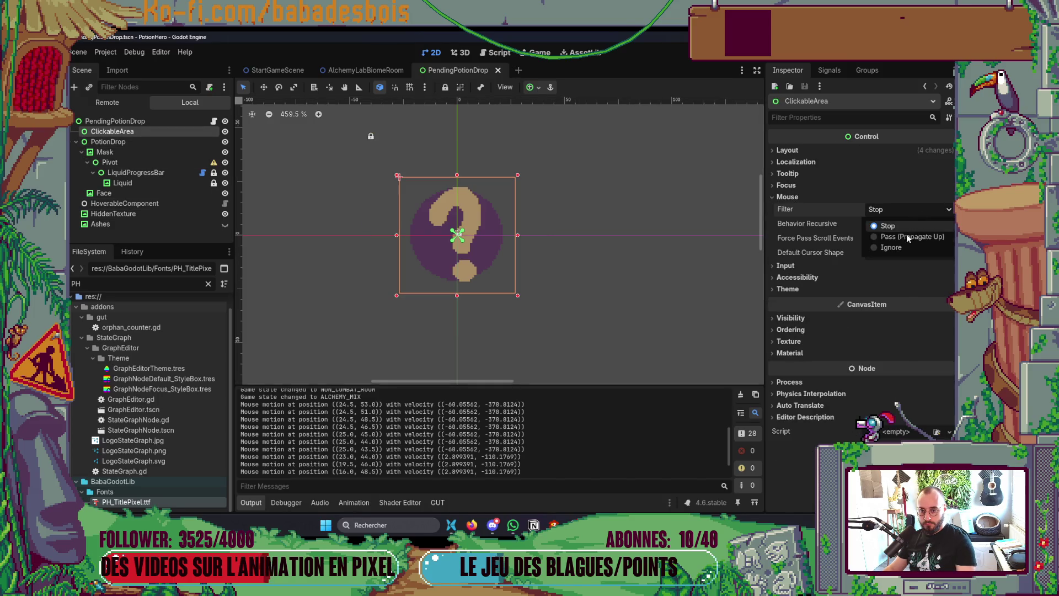
{"action": "left_click", "coordinate": [905, 235]}
{"action": "key", "text": "ctrl+s"}
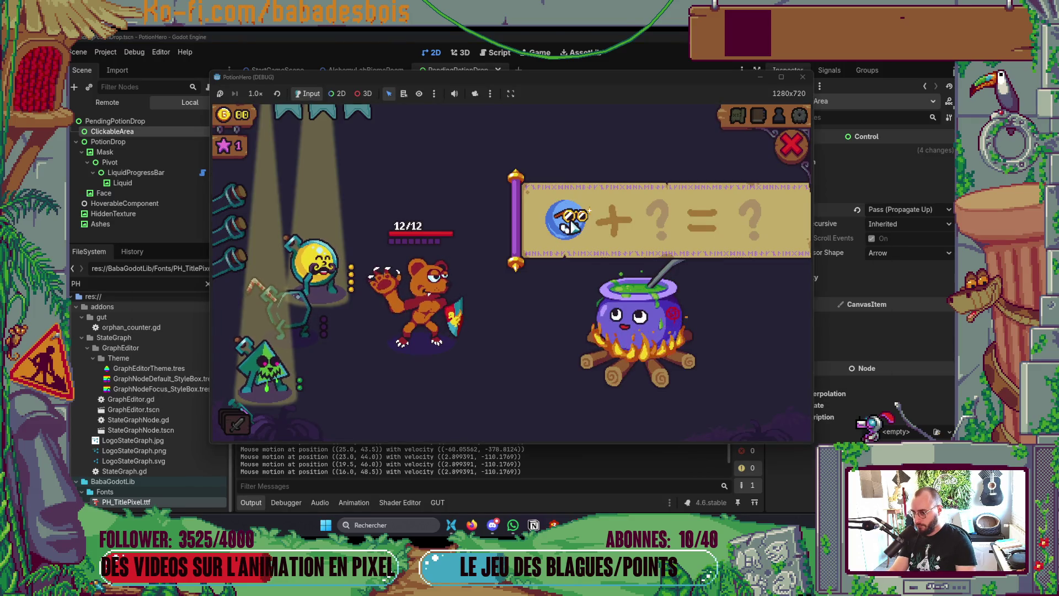
- Stop the game, check the output log, run and stop PotionHero twice more, and glance at Neovim
{"action": "key", "text": "F8"}
{"action": "scroll", "coordinate": [505, 471], "scroll_direction": "up", "scroll_amount": 1}
{"action": "scroll", "coordinate": [504, 472], "scroll_direction": "down", "scroll_amount": 2}
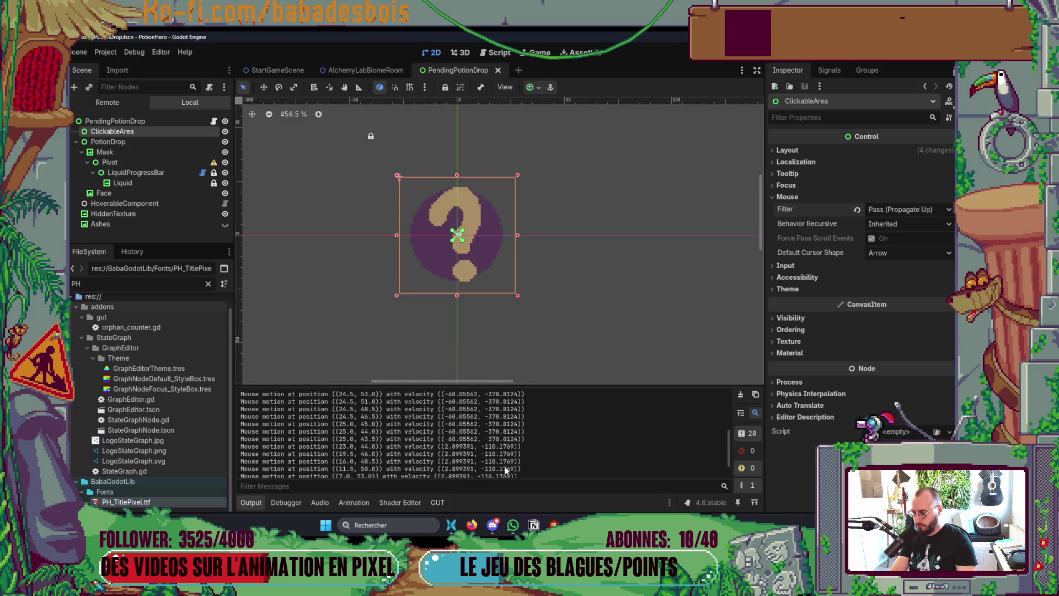
{"action": "scroll", "coordinate": [505, 466], "scroll_direction": "up", "scroll_amount": 2}
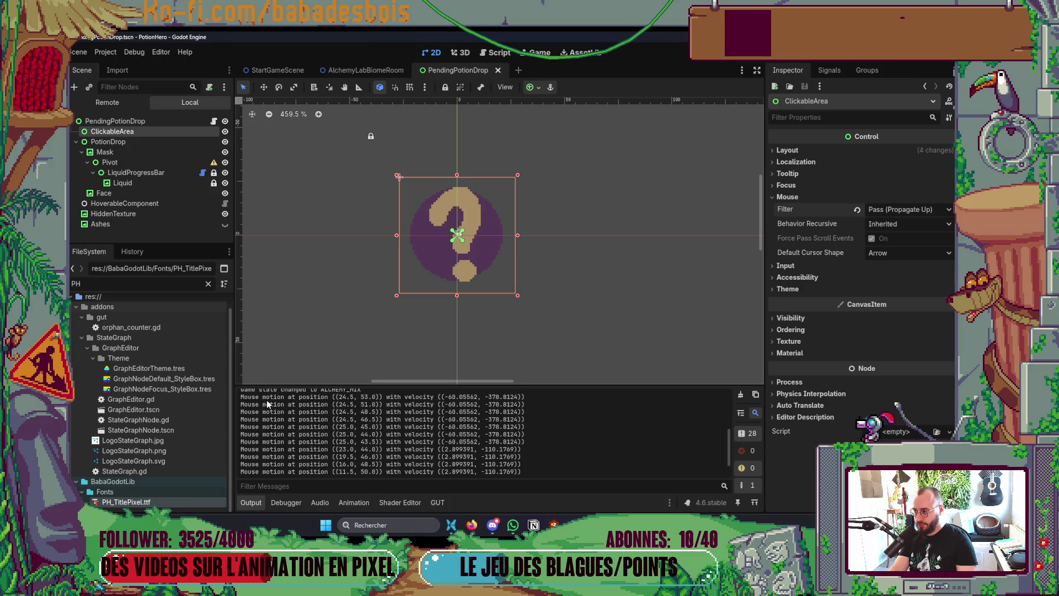
{"action": "key", "text": "F5"}
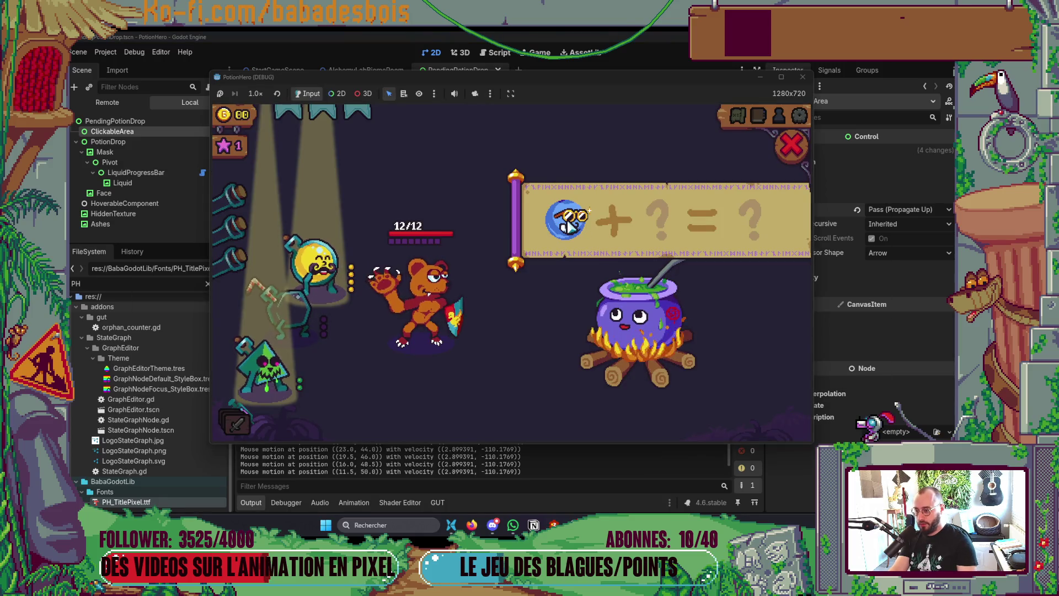
{"action": "key", "text": "F8"}
{"action": "key", "text": "F5"}
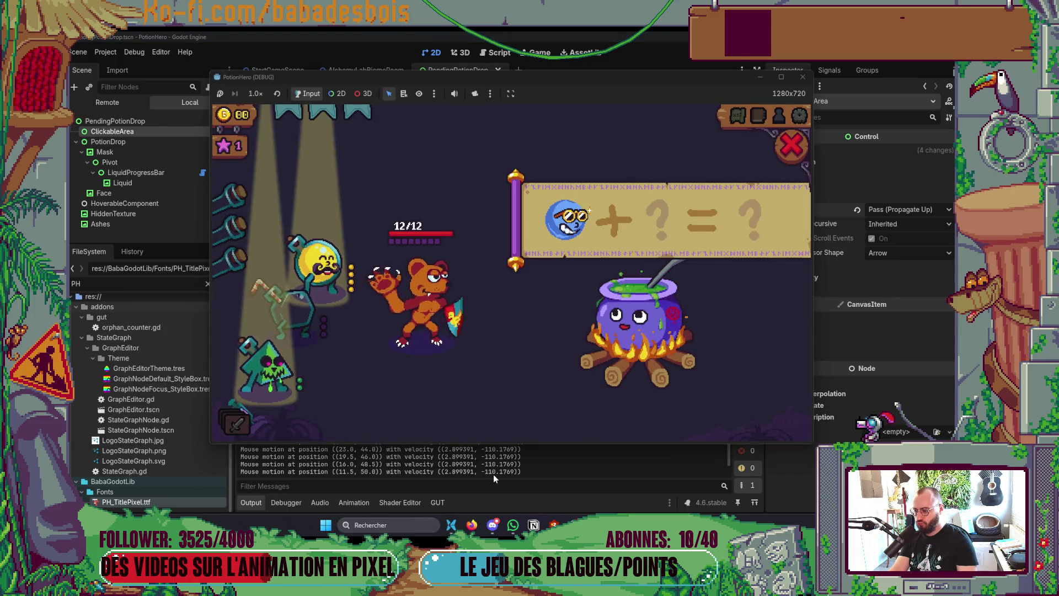
{"action": "key", "text": "F8"}
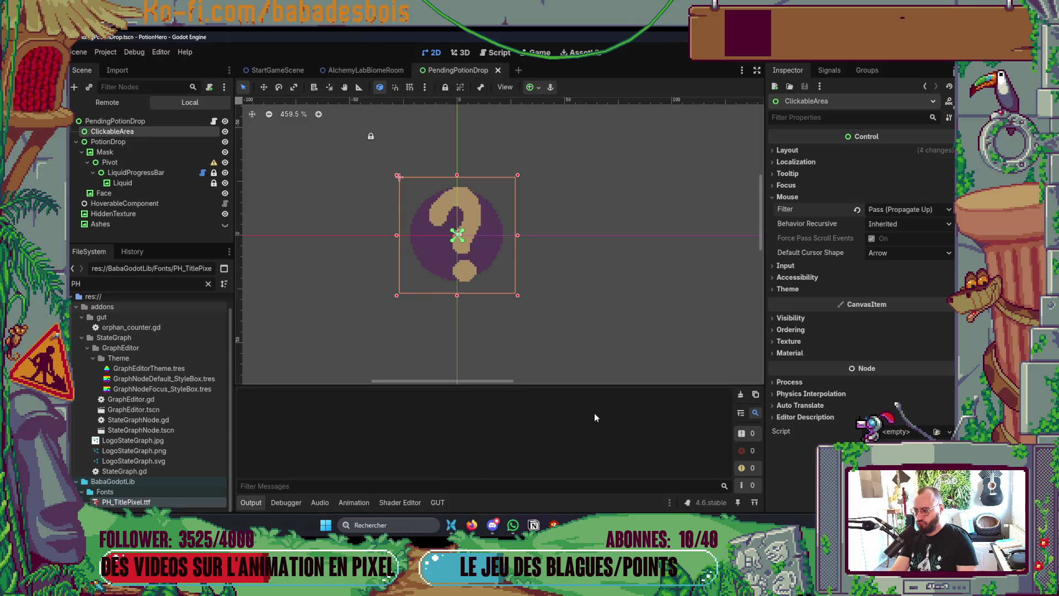
{"action": "key", "text": "alt+Tab"}
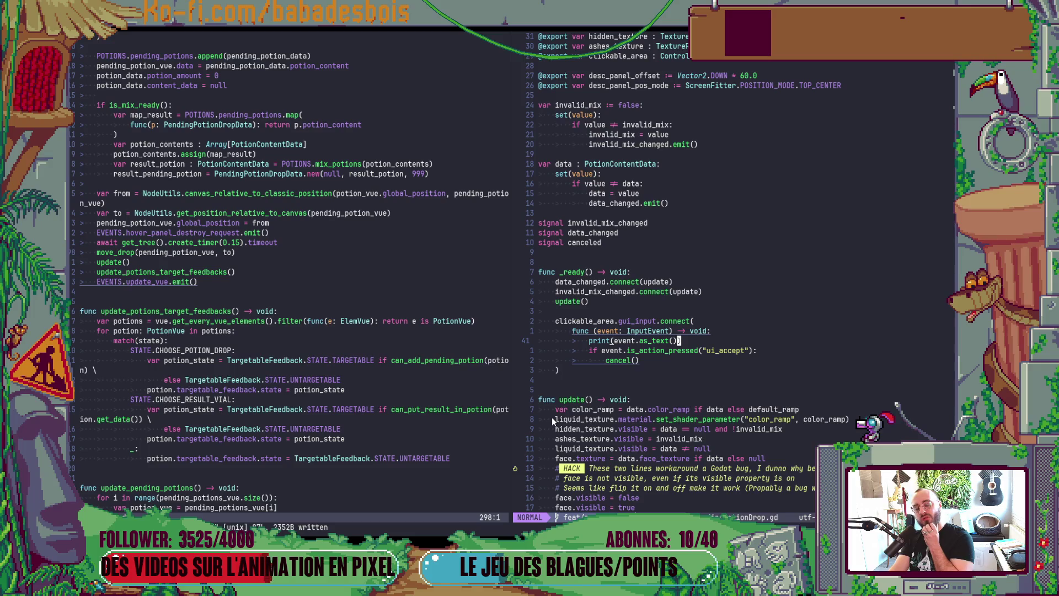
{"action": "key", "text": "alt+Tab"}
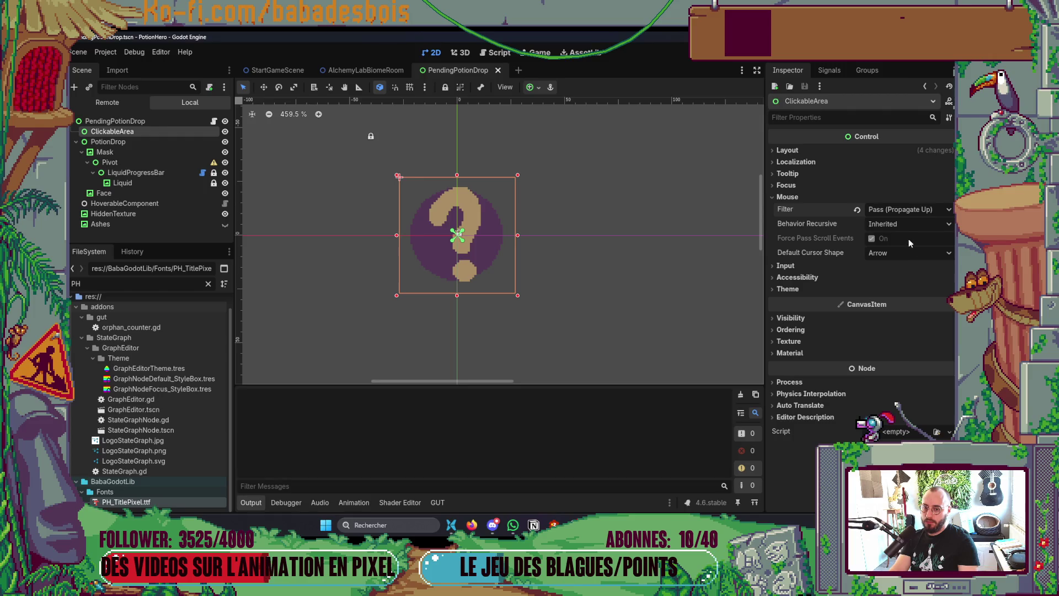
- Review ClickableArea's Mouse Filter dropdown and its tooltip, keeping Pass (Propagate Up)
{"action": "left_click", "coordinate": [898, 211]}
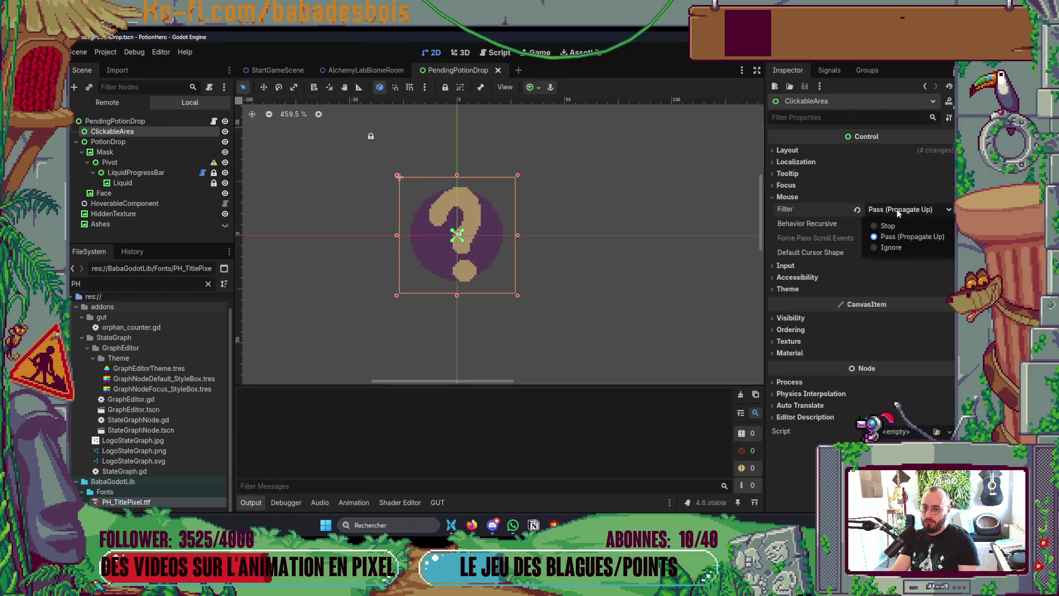
{"action": "left_click", "coordinate": [898, 212]}
{"action": "mouse_move", "coordinate": [814, 209]}
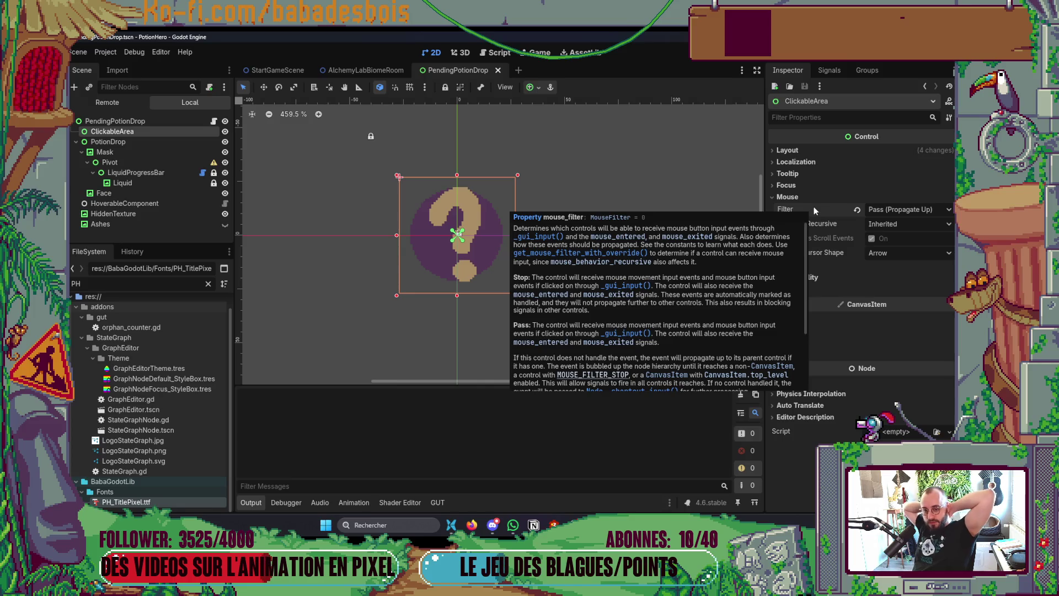
{"action": "left_click", "coordinate": [891, 196]}
{"action": "left_click", "coordinate": [891, 196]}
{"action": "left_click", "coordinate": [897, 211]}
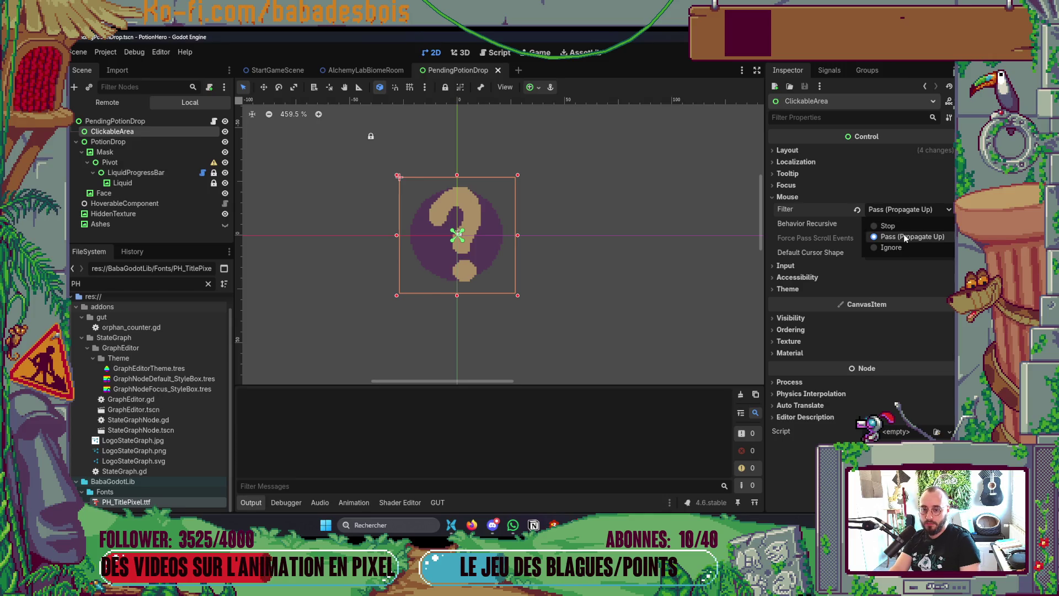
{"action": "left_click", "coordinate": [898, 209]}
{"action": "key", "text": "alt+Tab"}
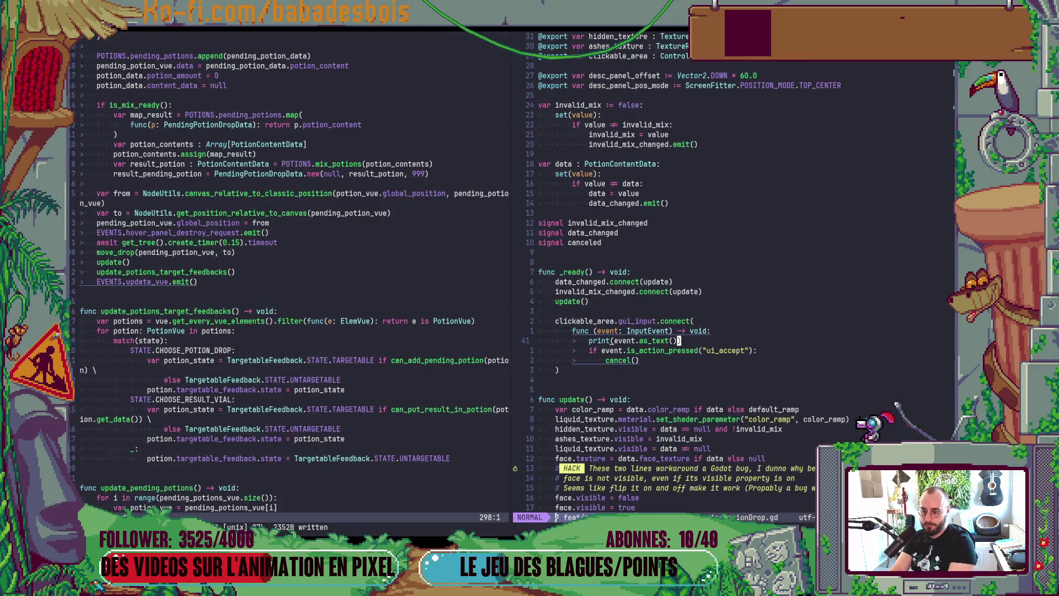
- Retest the pending potion click, moving between the running PotionHero game, the Godot editor and Neovim
{"action": "key", "text": "alt+Tab"}
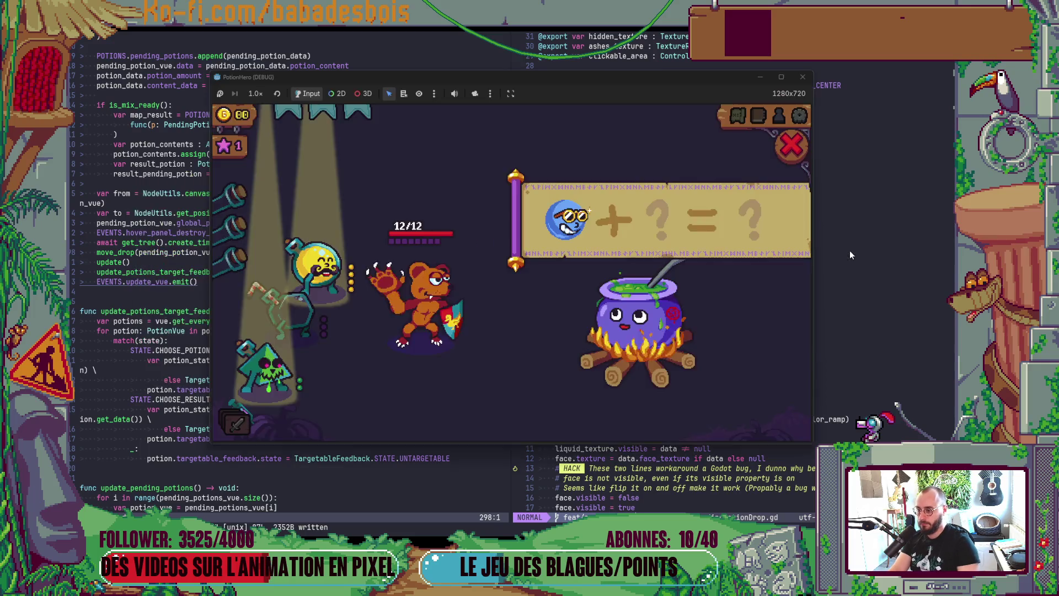
{"action": "key", "text": "alt+Tab"}
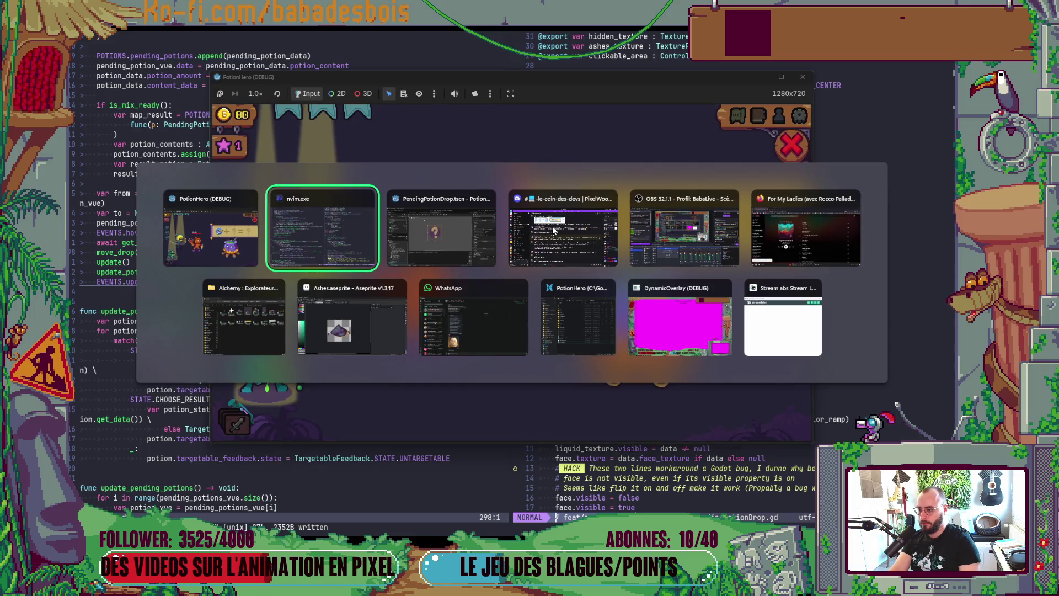
{"action": "key", "text": "alt+Tab"}
{"action": "key", "text": "alt+Tab"}
{"action": "key", "text": "alt+Tab"}
{"action": "key", "text": "alt+Tab"}
{"action": "key", "text": "alt+Tab"}
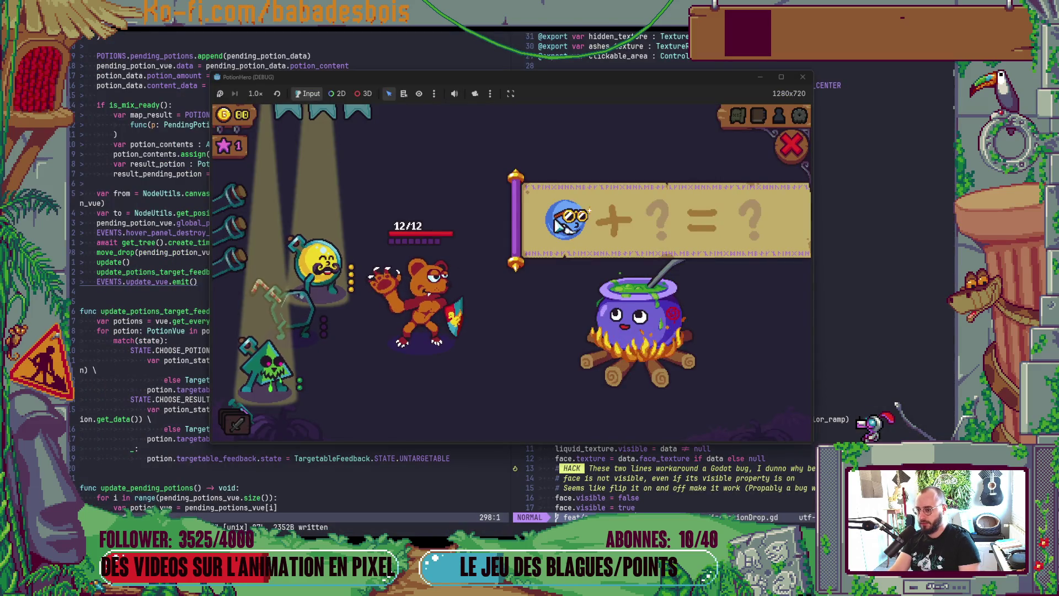
{"action": "key", "text": "alt+Tab"}
{"action": "key", "text": "Tab"}
{"action": "key", "text": "alt+Tab"}
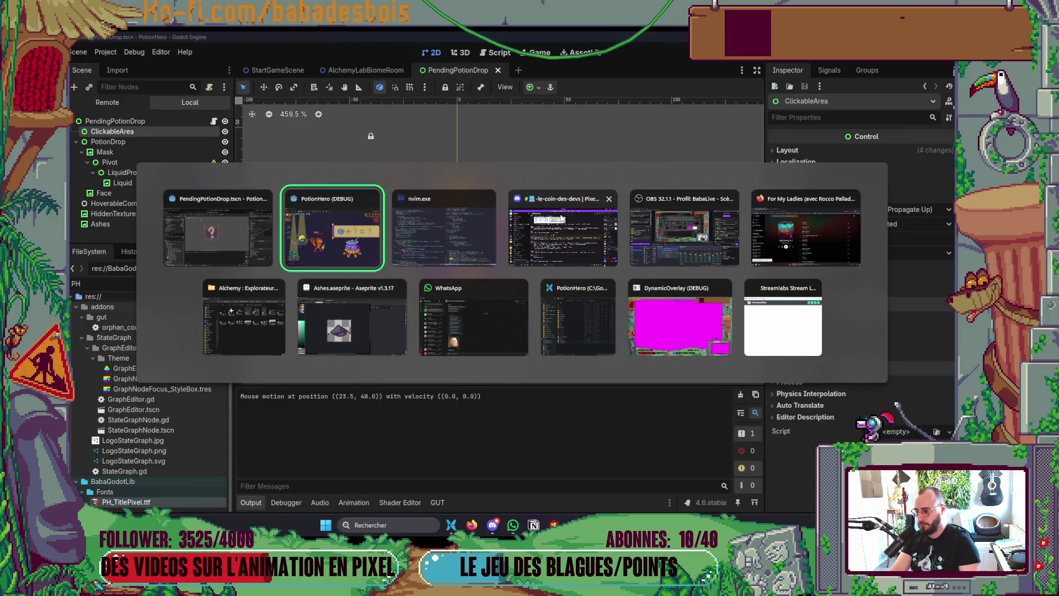
{"action": "key", "text": "alt+Tab"}
{"action": "key", "text": "Tab"}
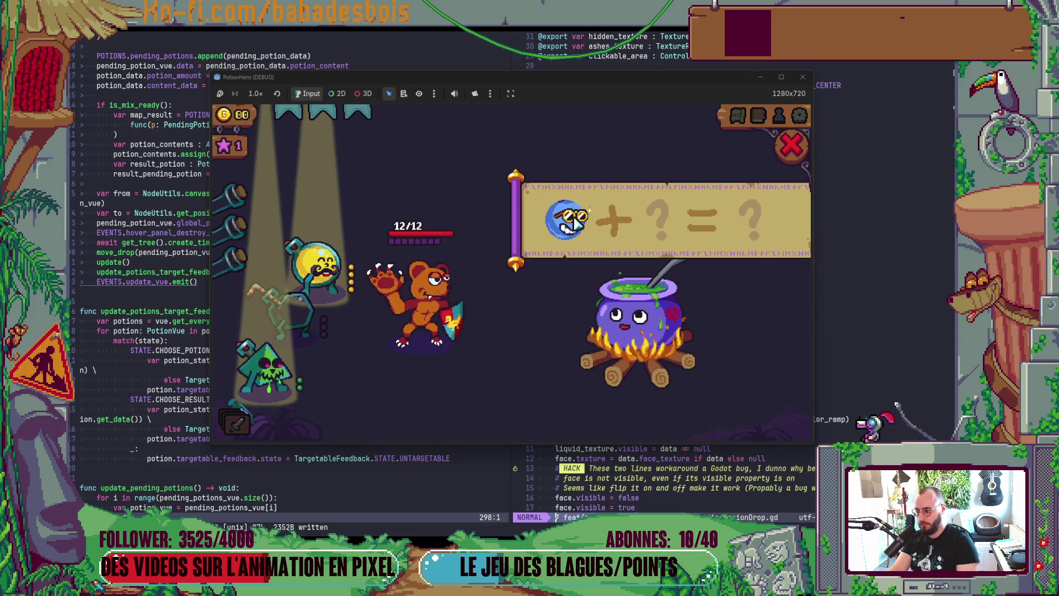
{"action": "key", "text": "alt+Tab"}
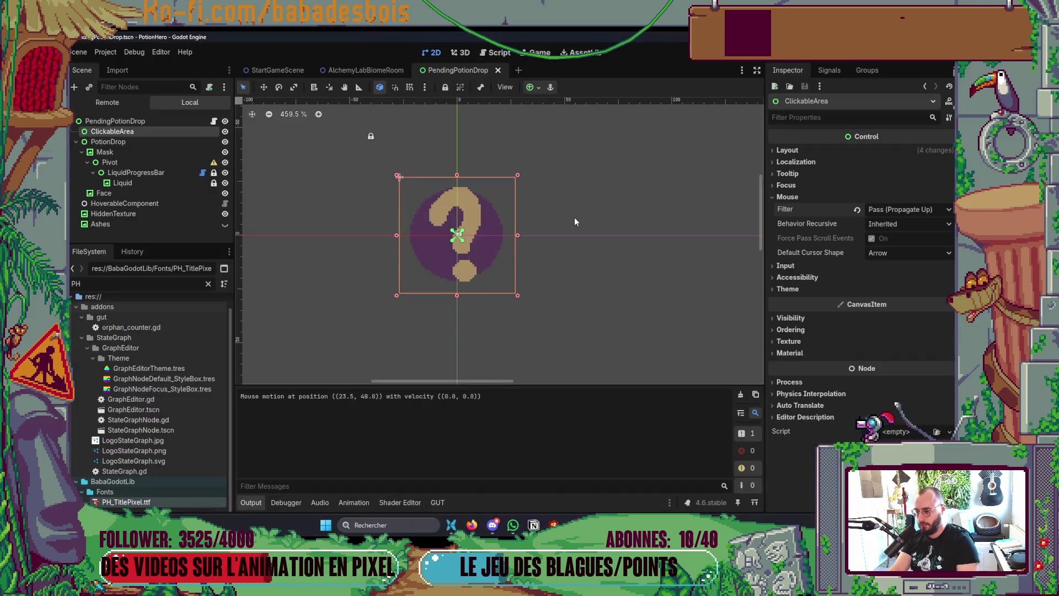
{"action": "key", "text": "alt+Tab"}
{"action": "key", "text": "alt+Tab"}
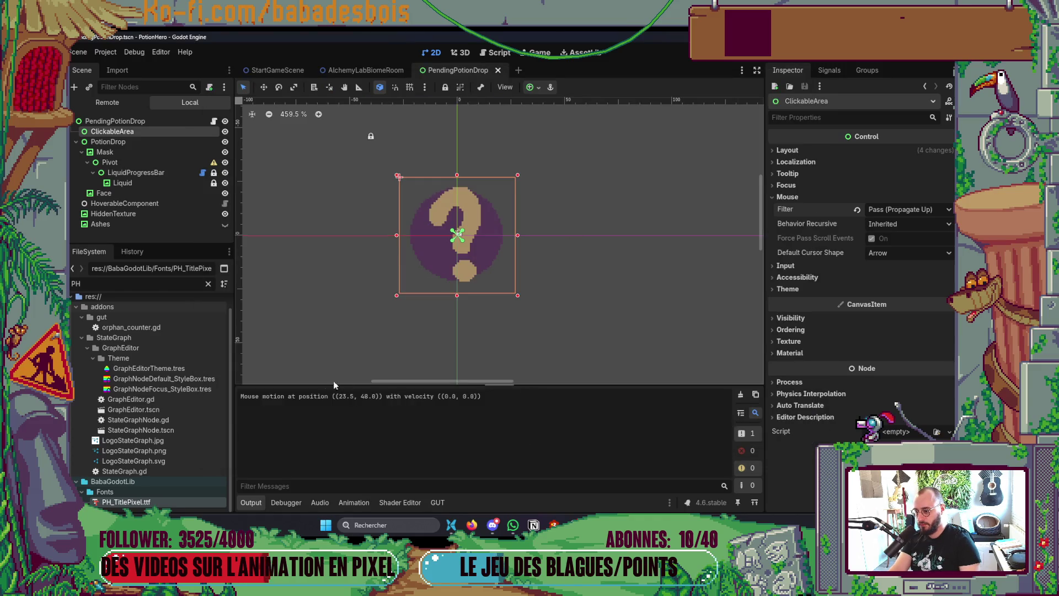
{"action": "key", "text": "alt+Tab"}
{"action": "key", "text": "alt+Tab"}
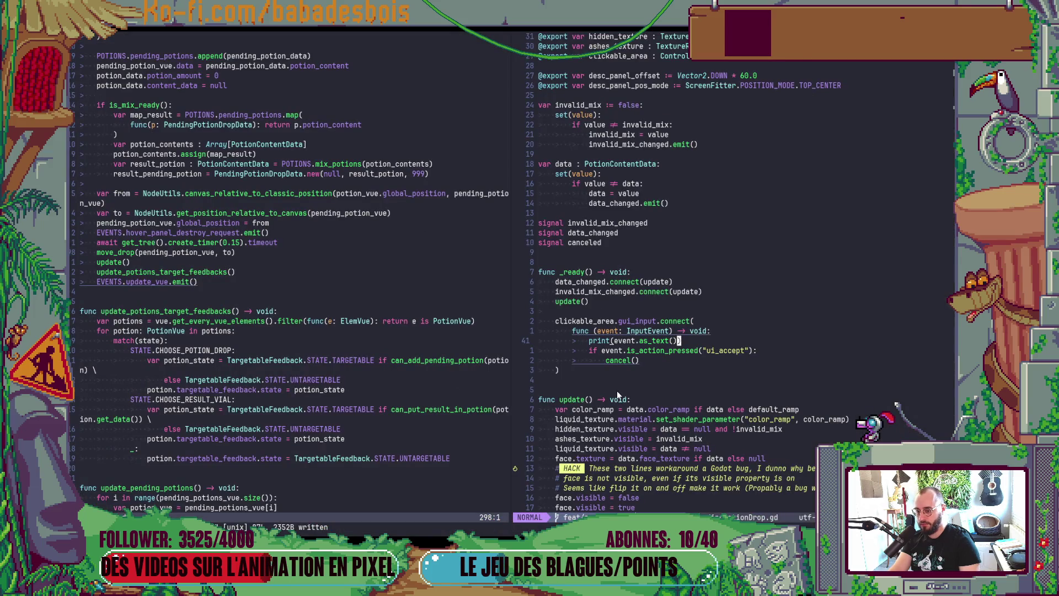
{"action": "key", "text": "alt+Tab"}
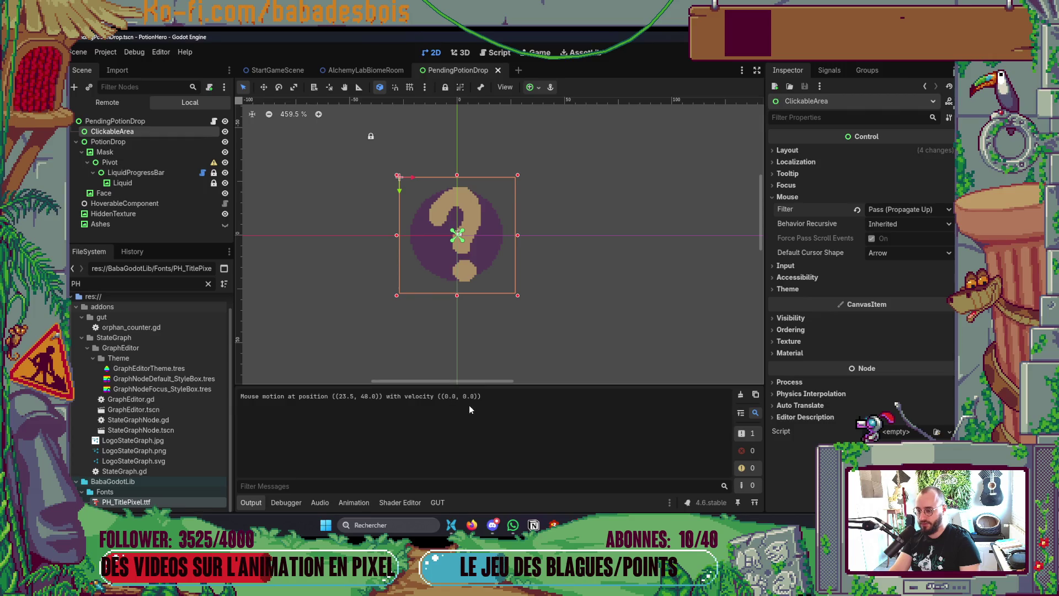
{"action": "key", "text": "alt+Tab"}
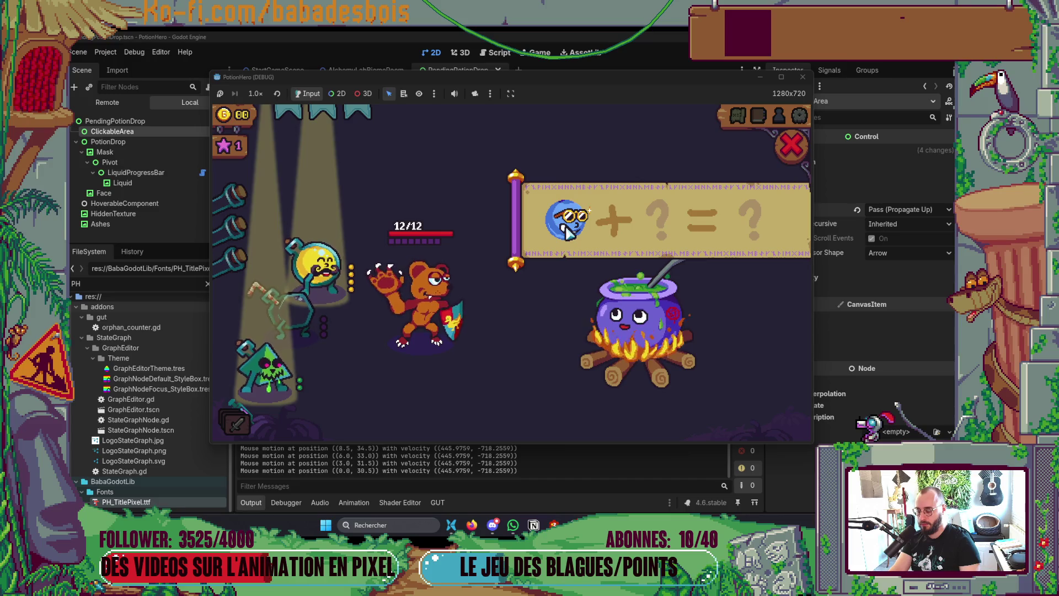
- Switch from Godot to Firefox and open a new tab
{"action": "left_click", "coordinate": [501, 468]}
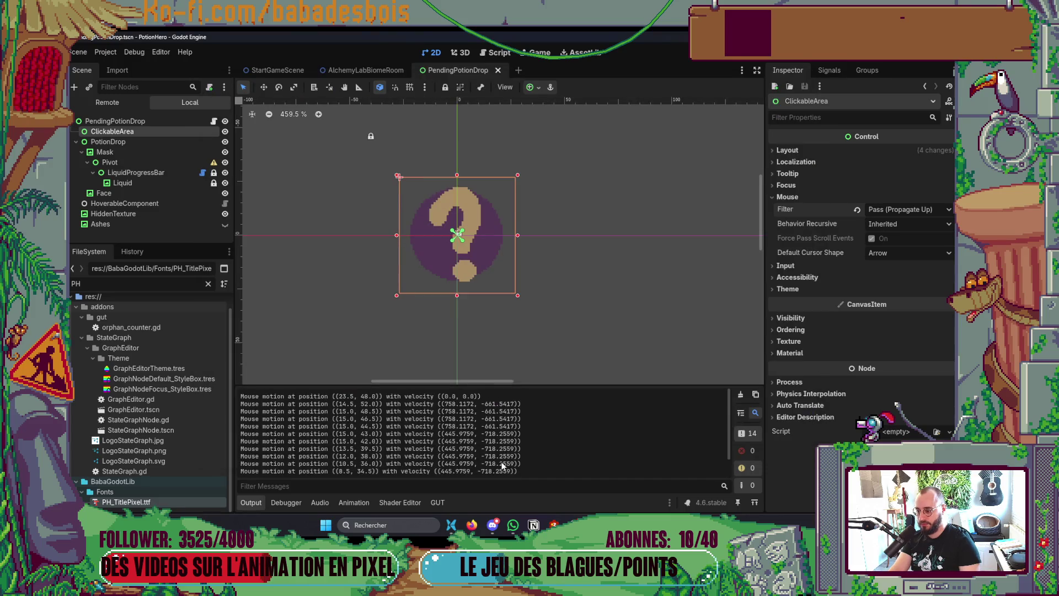
{"action": "key", "text": "alt+Tab"}
{"action": "key", "text": "alt+Tab"}
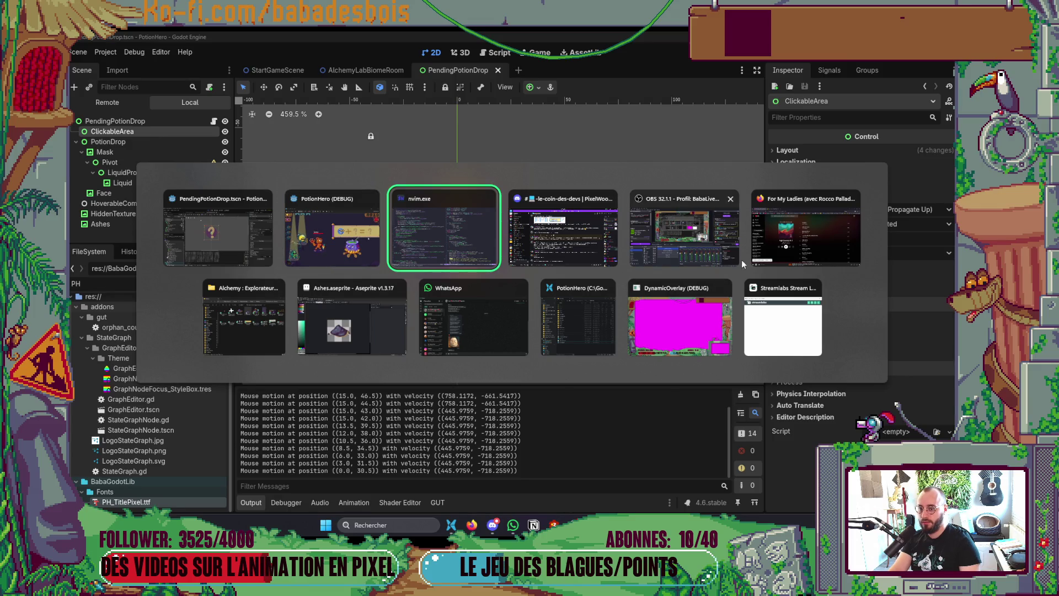
{"action": "key", "text": "alt+Tab"}
{"action": "key", "text": "alt+Tab"}
{"action": "key", "text": "alt+Tab"}
{"action": "key", "text": "ctrl+t"}
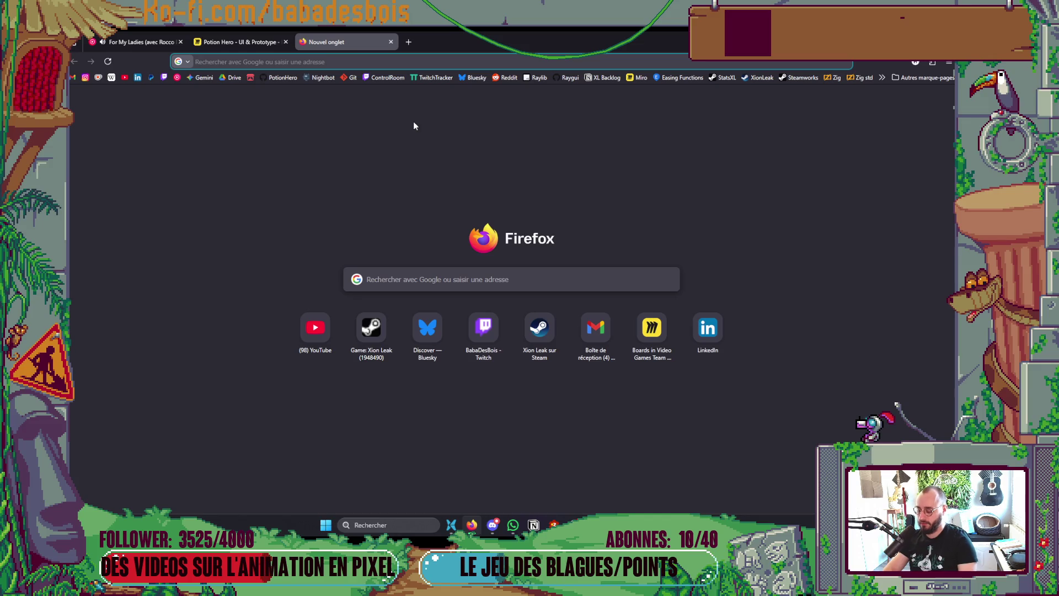
- Search Google for 'gui_input godot detecting only mouse motion'
{"action": "type", "text": "gui _un"}
{"action": "key", "text": "BackSpace"}
{"action": "key", "text": "BackSpace"}
{"action": "type", "text": "input f"}
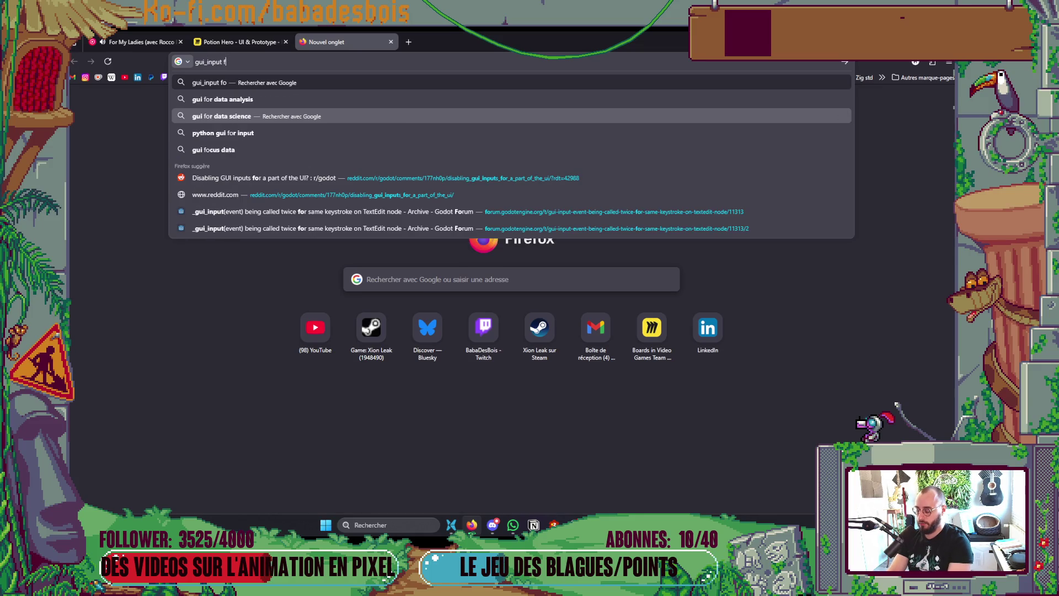
{"action": "key", "text": "BackSpace"}
{"action": "key", "text": "BackSpace"}
{"action": "type", "text": "godot detecting onlu m"}
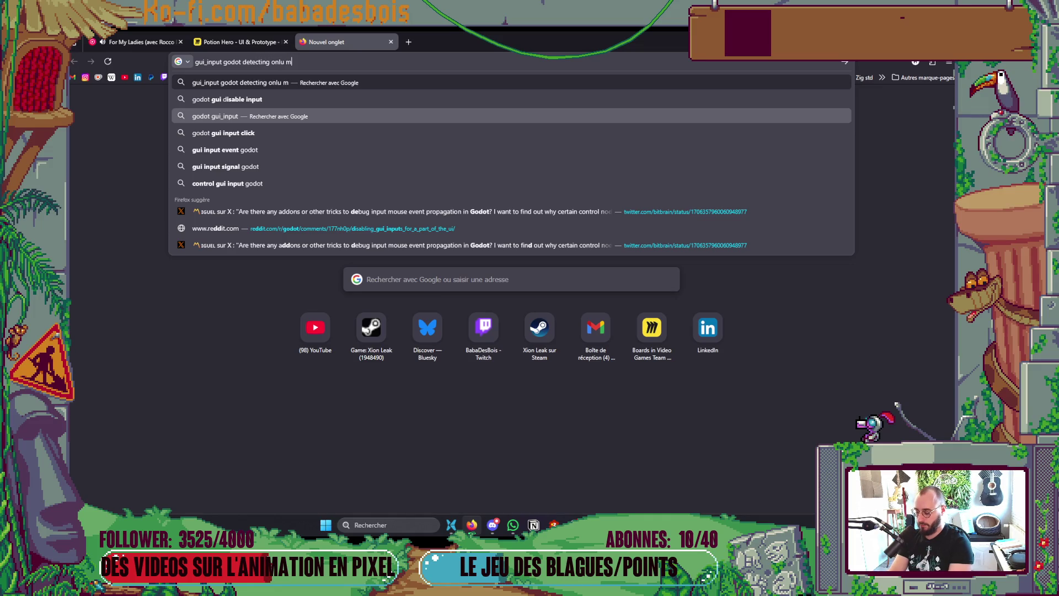
{"action": "type", "text": "ouse moti"}
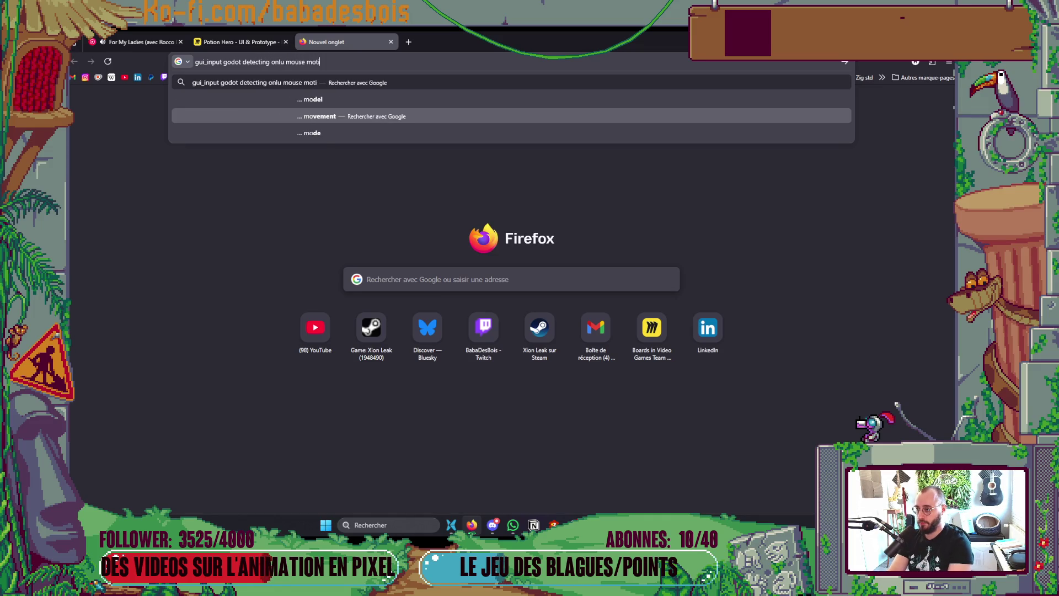
{"action": "type", "text": "on"}
{"action": "key", "text": "Left"}
{"action": "key", "text": "Left"}
{"action": "key", "text": "Left"}
{"action": "key", "text": "BackSpace"}
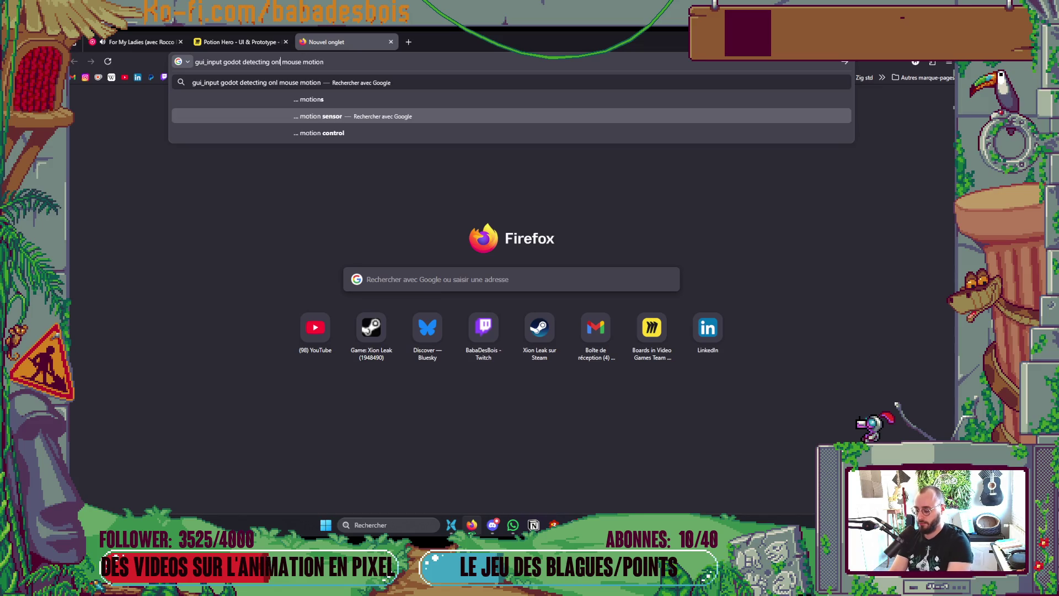
{"action": "type", "text": "y"}
{"action": "key", "text": "Return"}
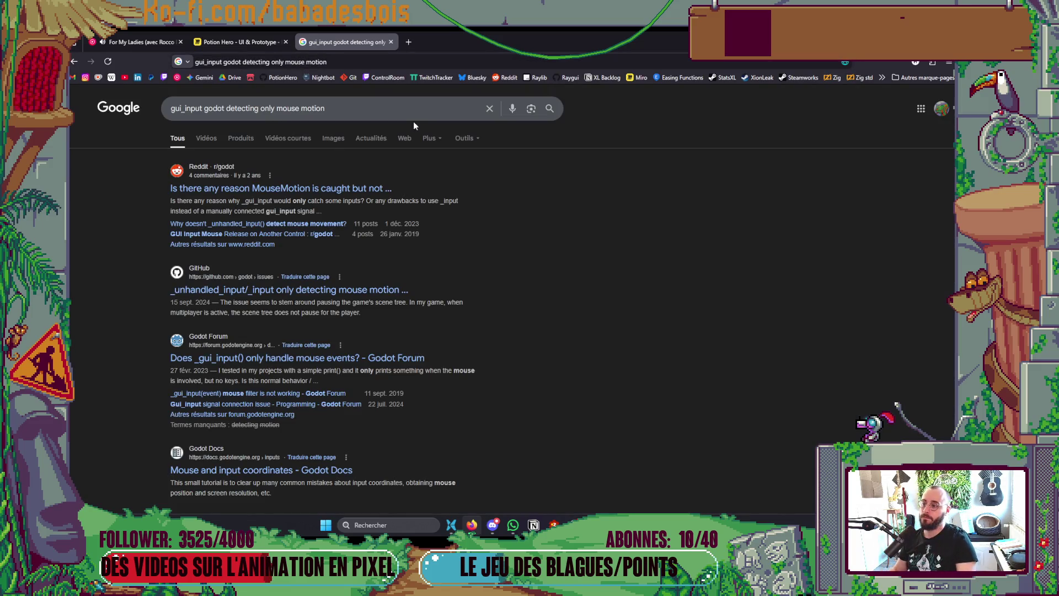
- Open the r/godot MouseMotion thread, dismiss the cookie notice, and read Nkzar's mouse_filter answer
{"action": "left_click", "coordinate": [368, 188]}
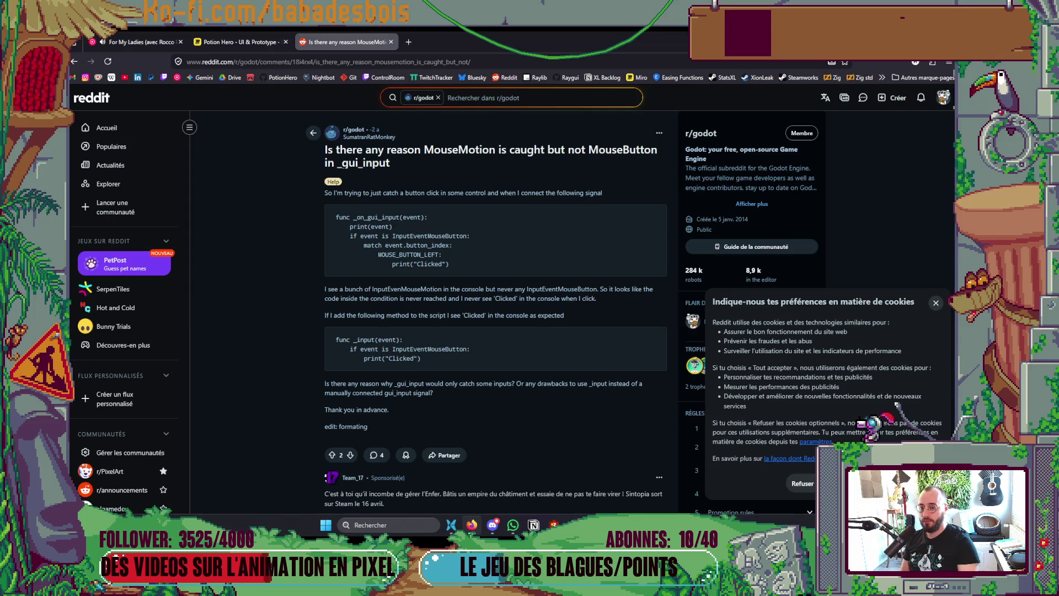
{"action": "left_click", "coordinate": [936, 303]}
{"action": "scroll", "coordinate": [431, 288], "scroll_direction": "down", "scroll_amount": 3}
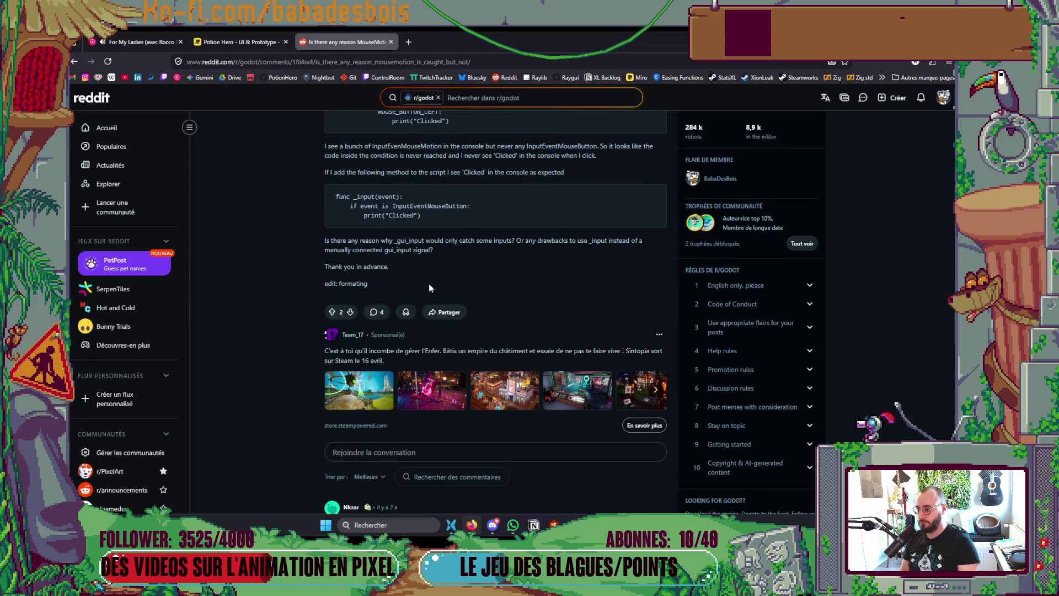
{"action": "scroll", "coordinate": [429, 287], "scroll_direction": "up", "scroll_amount": 2}
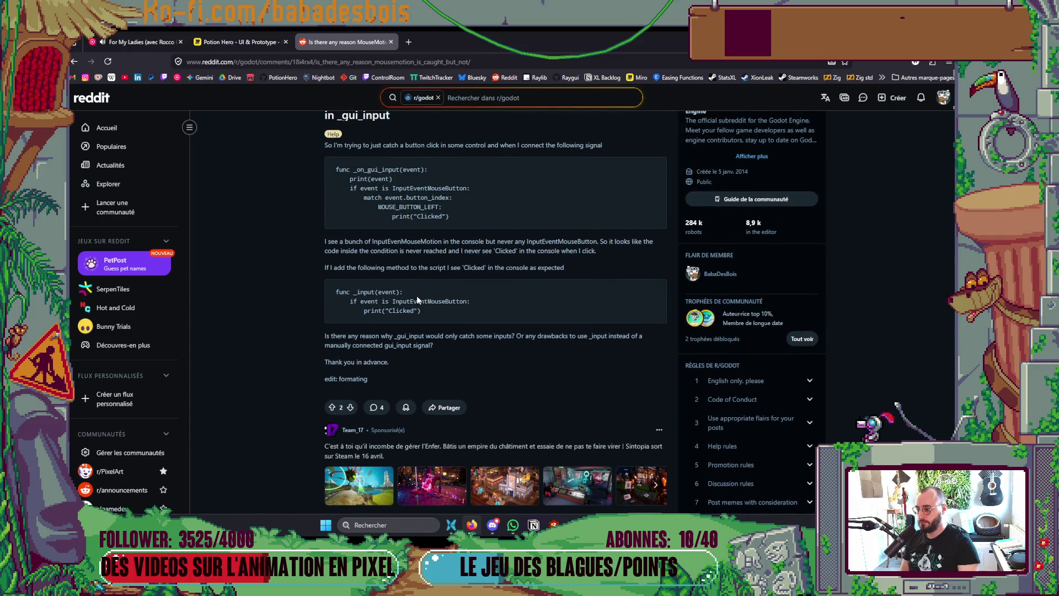
{"action": "scroll", "coordinate": [416, 296], "scroll_direction": "down", "scroll_amount": 4}
{"action": "scroll", "coordinate": [408, 303], "scroll_direction": "down", "scroll_amount": 4}
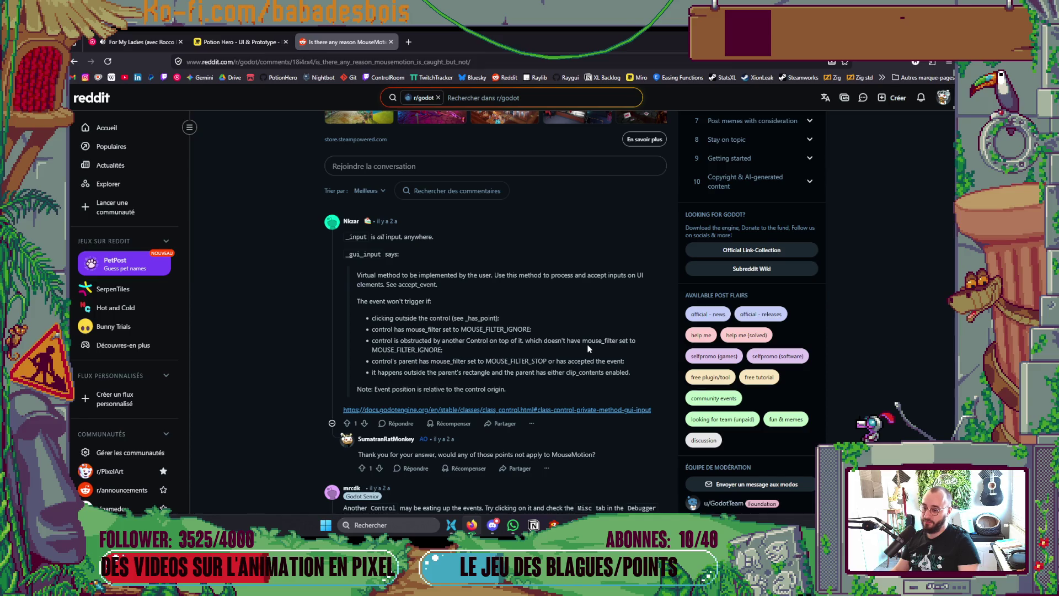
{"action": "key", "text": "alt+Tab"}
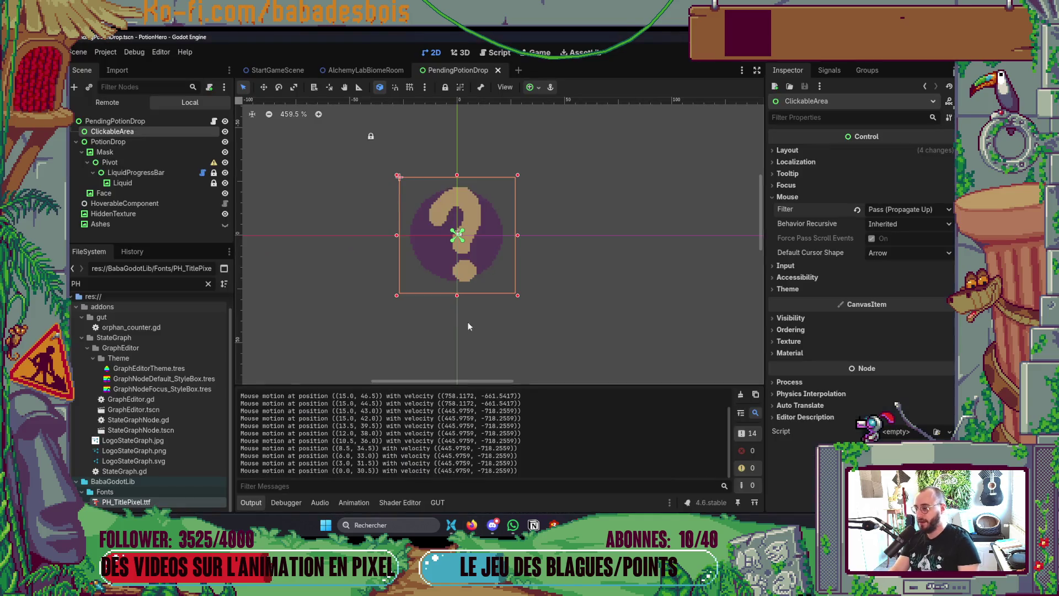
- Check the mouse filter on PotionDrop, Mask, Pivot, Liquid, LiquidProgressBar, Face, HiddenTexture and Ashes
{"action": "left_click", "coordinate": [126, 141]}
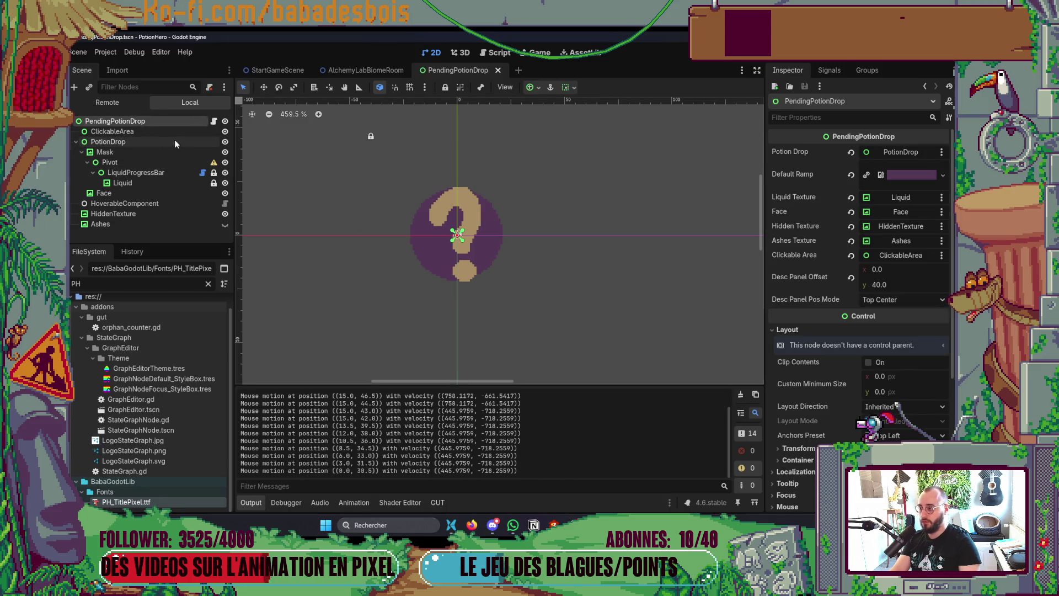
{"action": "left_click", "coordinate": [101, 153]}
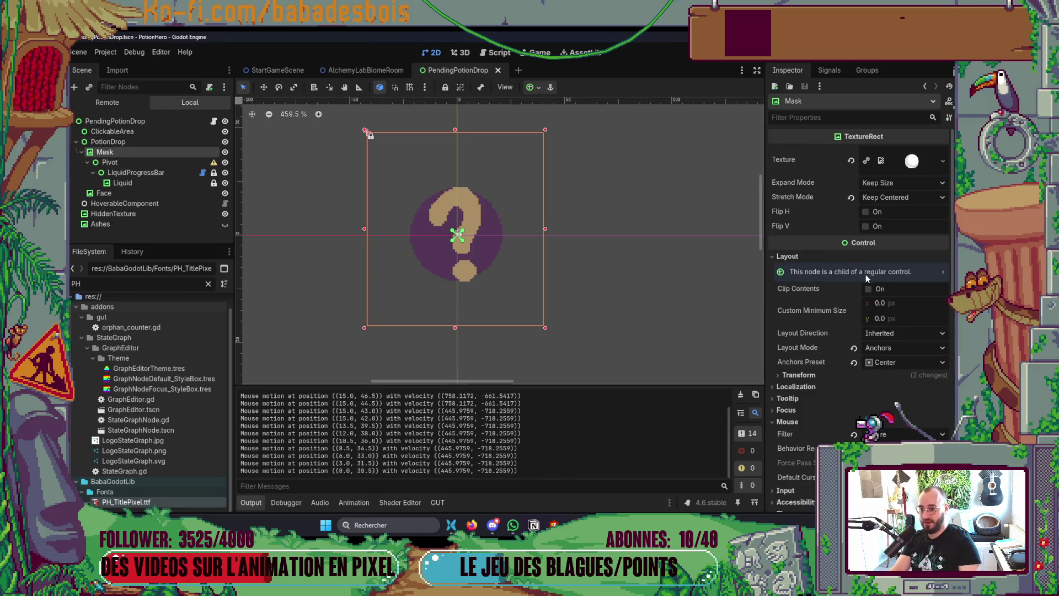
{"action": "left_click", "coordinate": [824, 259]}
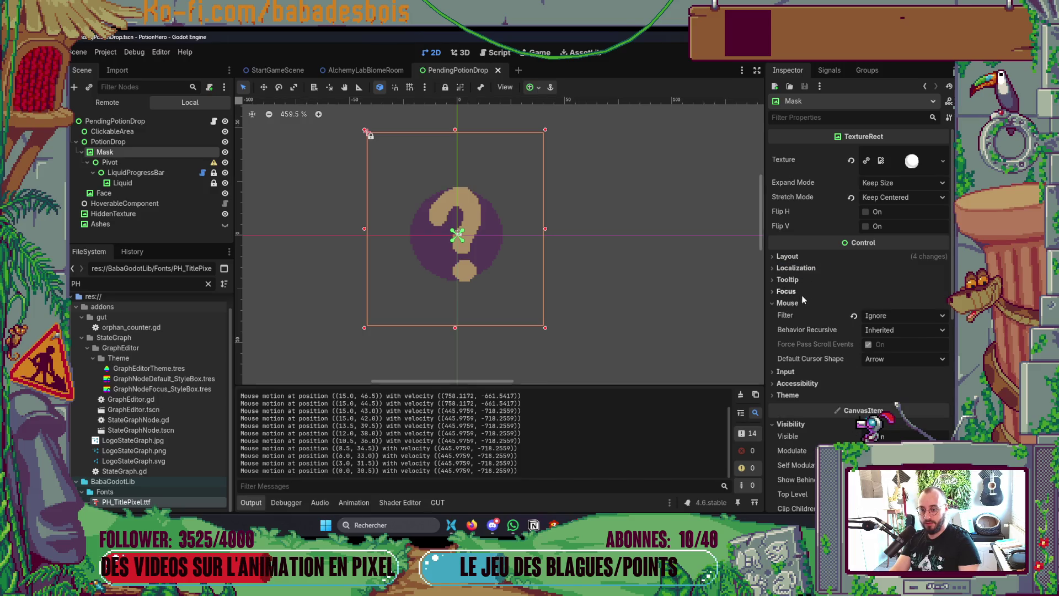
{"action": "left_click", "coordinate": [109, 162]}
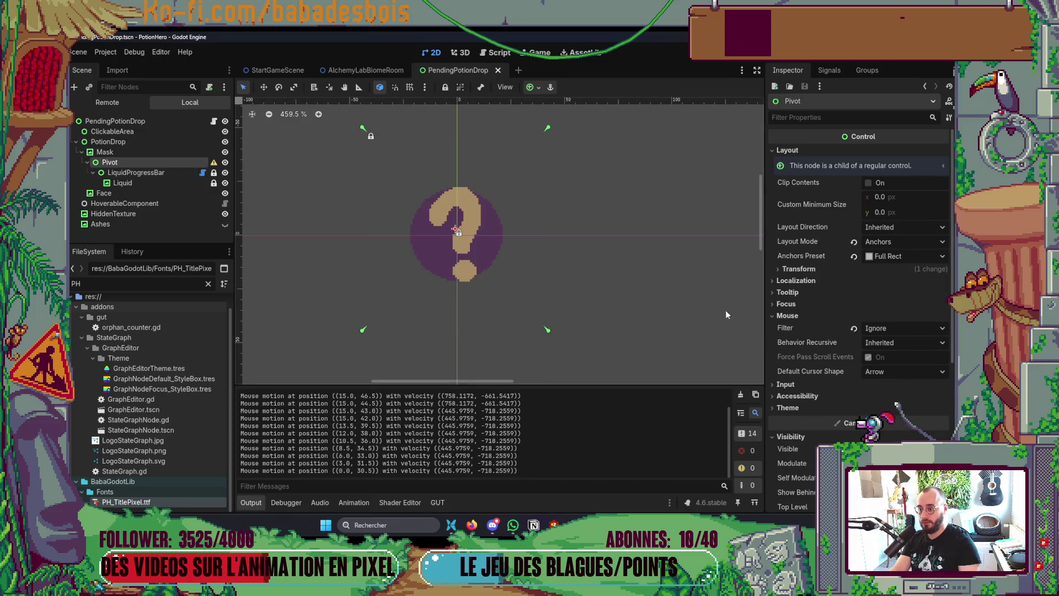
{"action": "left_click", "coordinate": [116, 172]}
{"action": "left_click", "coordinate": [114, 183]}
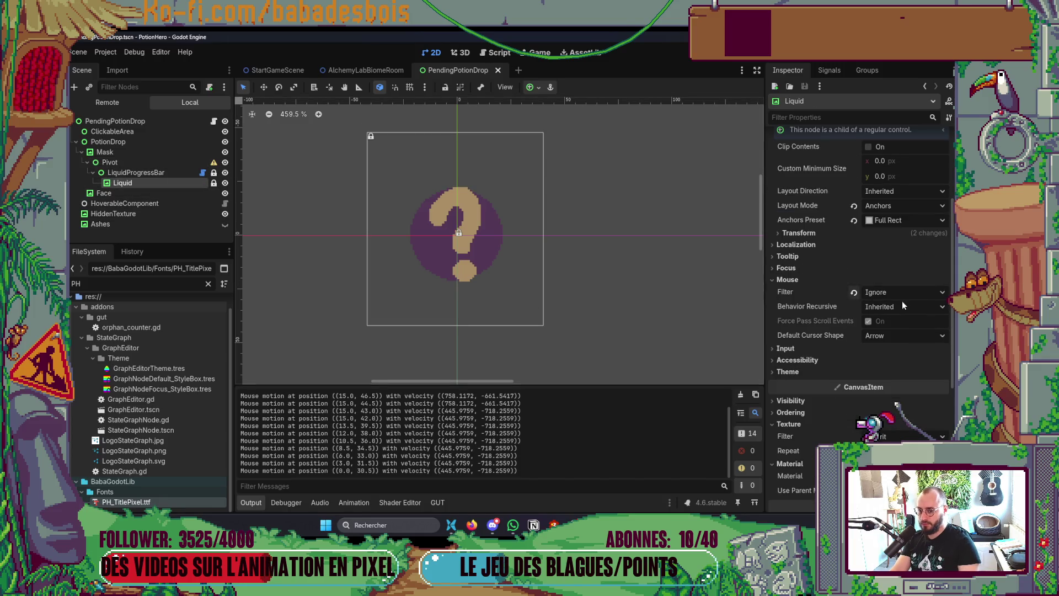
{"action": "left_click", "coordinate": [131, 171]}
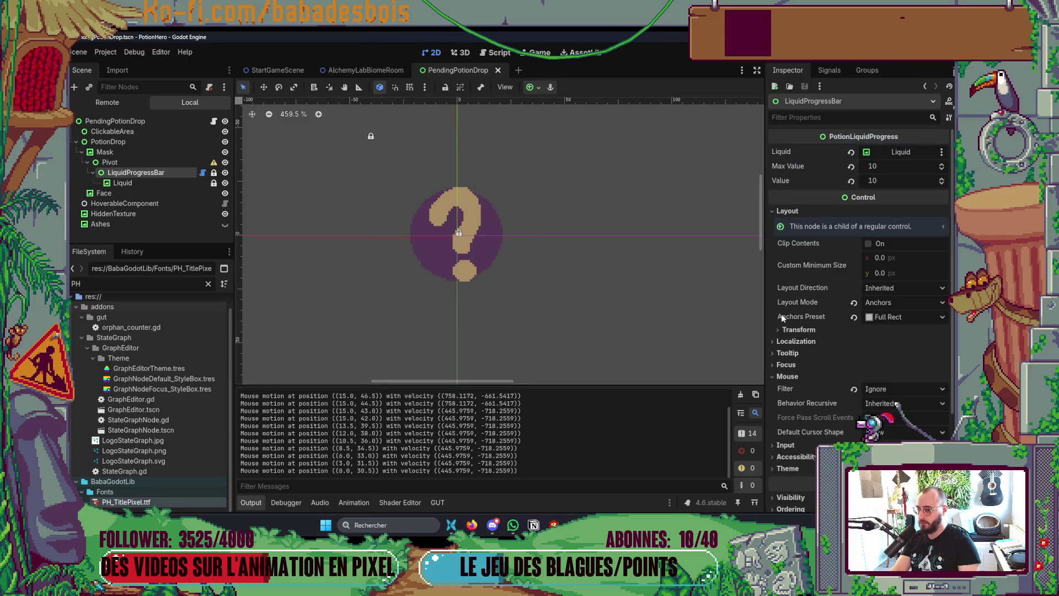
{"action": "left_click", "coordinate": [139, 195]}
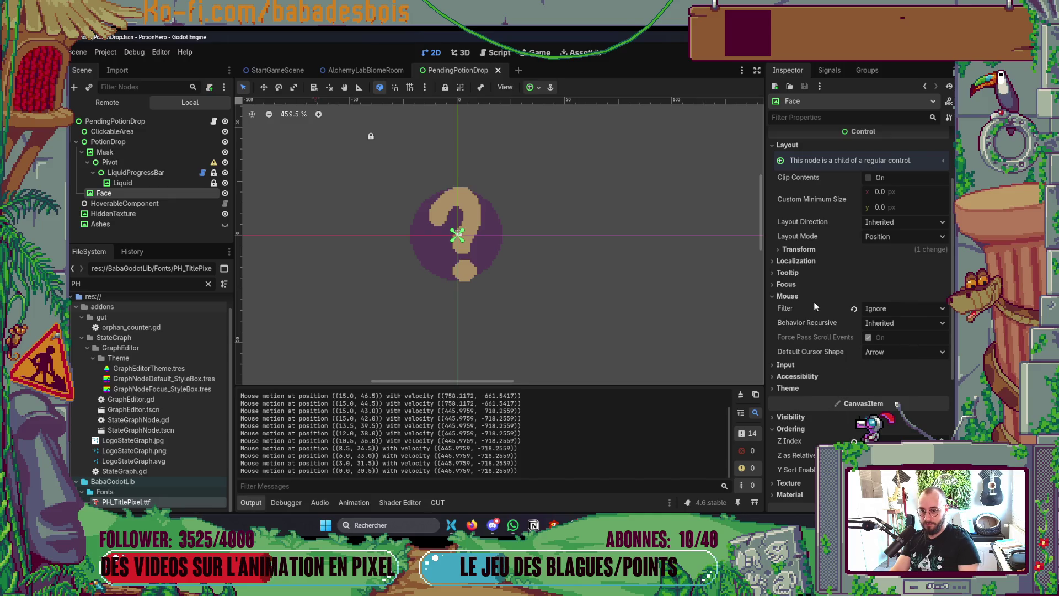
{"action": "left_click", "coordinate": [134, 216]}
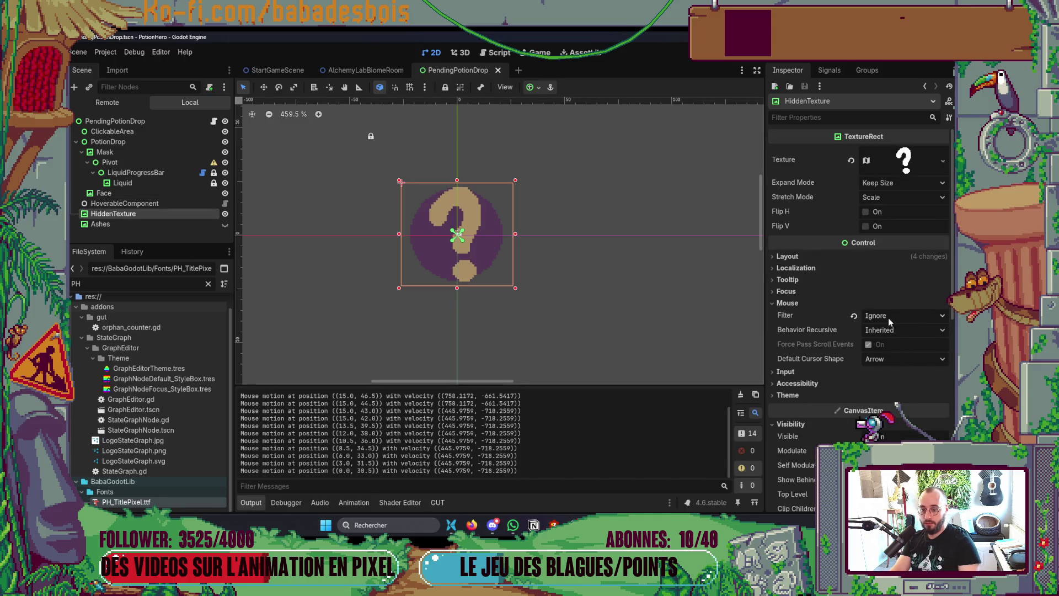
{"action": "left_click", "coordinate": [156, 225]}
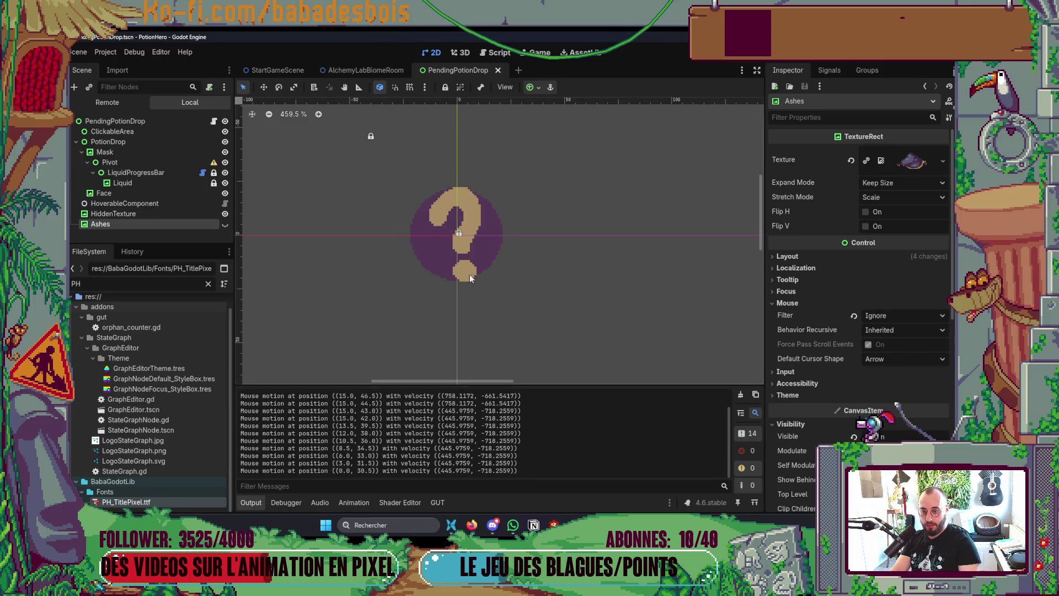
{"action": "left_click", "coordinate": [138, 121]}
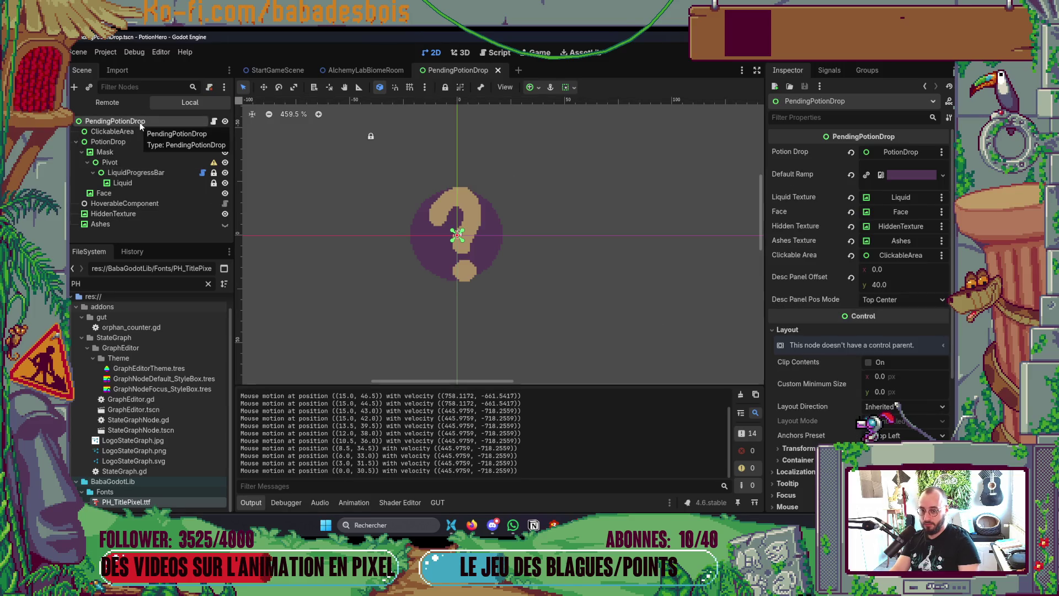
{"action": "key", "text": "alt+Tab"}
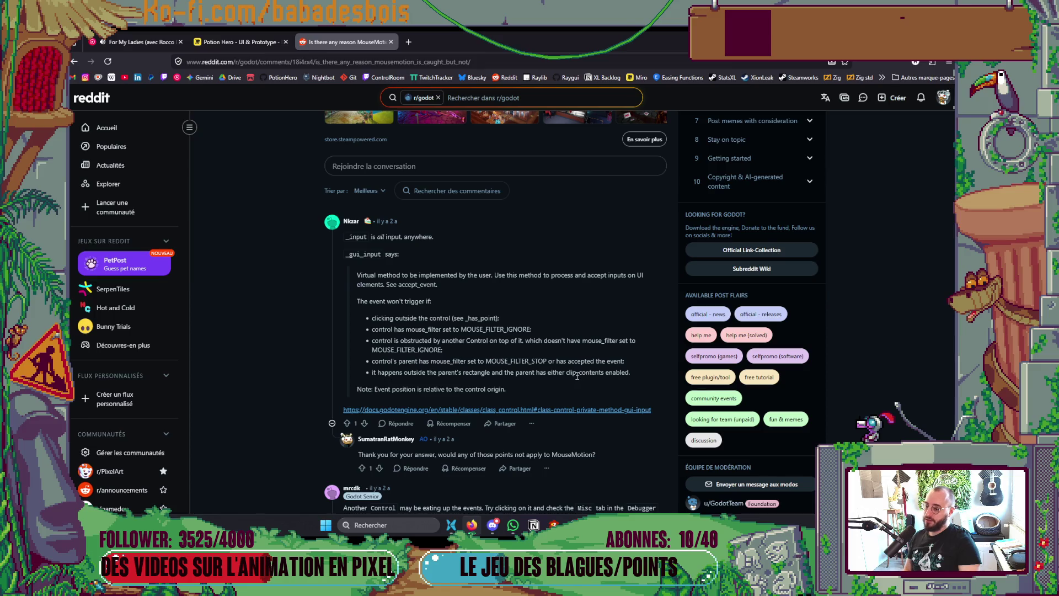
- Read mrcdk's reply about checking the last clicked control in the Debugger Misc tab
{"action": "scroll", "coordinate": [577, 375], "scroll_direction": "down", "scroll_amount": 2}
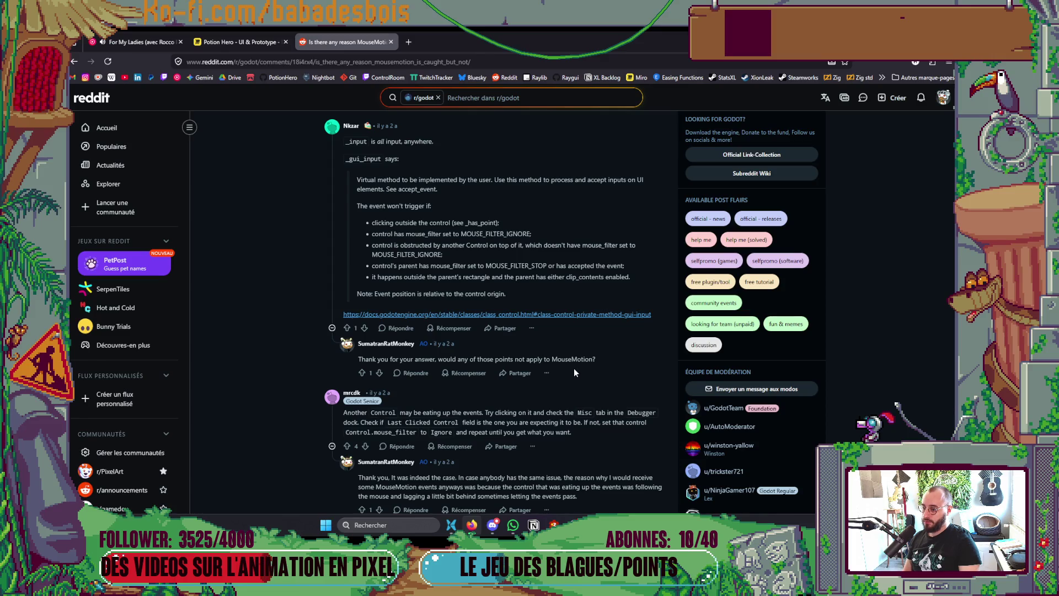
{"action": "scroll", "coordinate": [574, 372], "scroll_direction": "down", "scroll_amount": 2}
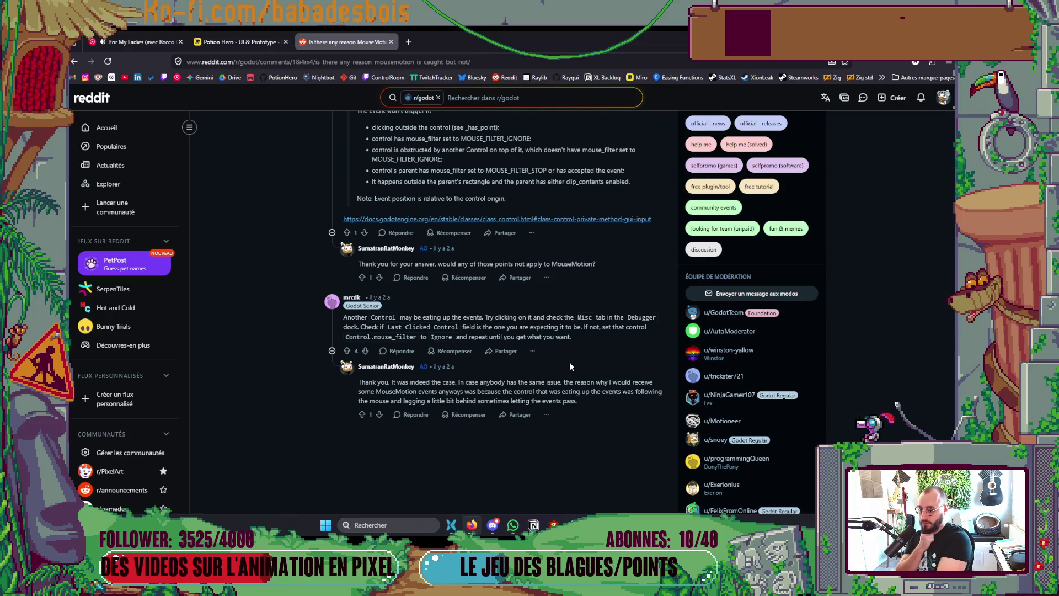
{"action": "key", "text": "alt+Tab"}
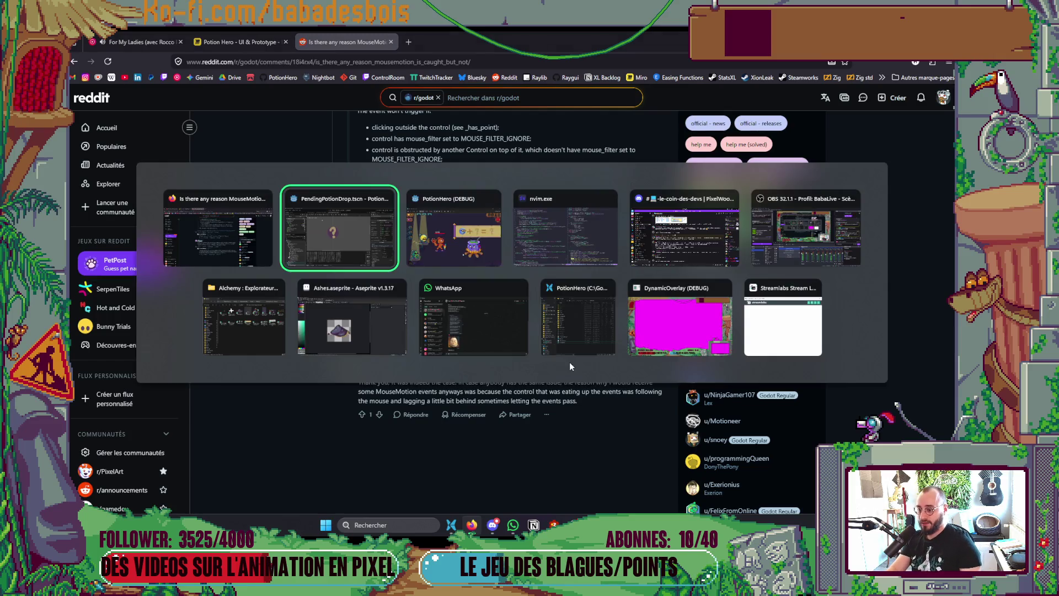
{"action": "key", "text": "alt+Tab"}
{"action": "key", "text": "alt+Tab"}
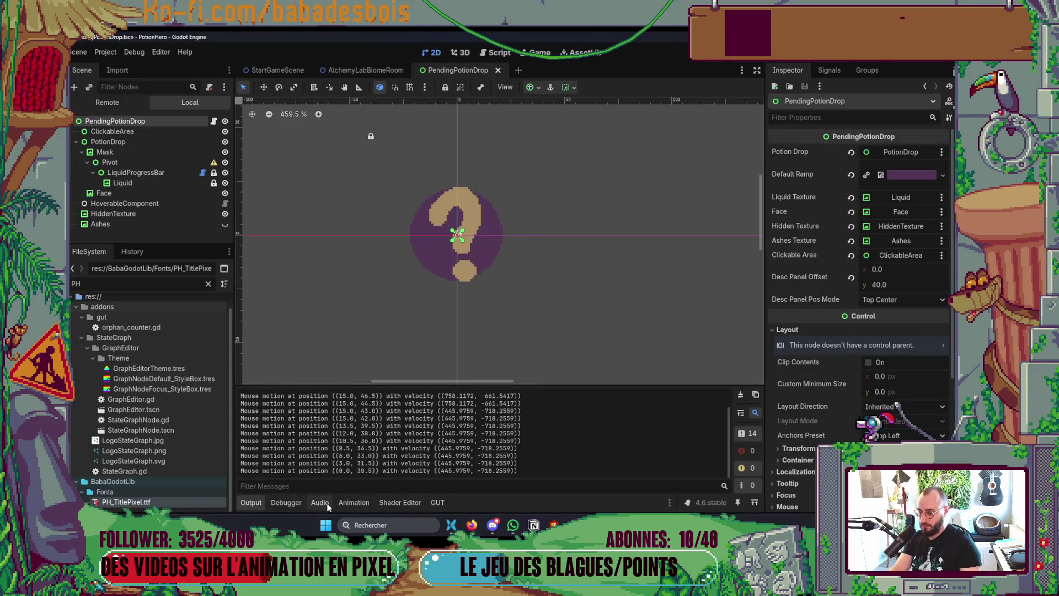
- Click in the running game, then read the full last clicked control path in the Debugger Misc tab
{"action": "left_click", "coordinate": [279, 501]}
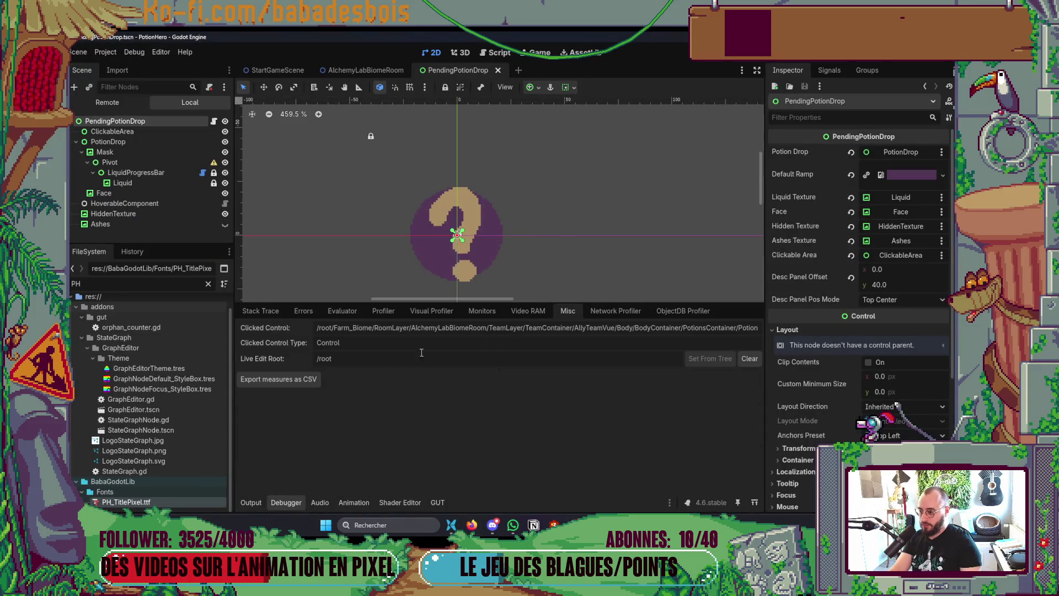
{"action": "left_click_drag", "start_coordinate": [662, 328], "coordinate": [764, 327]}
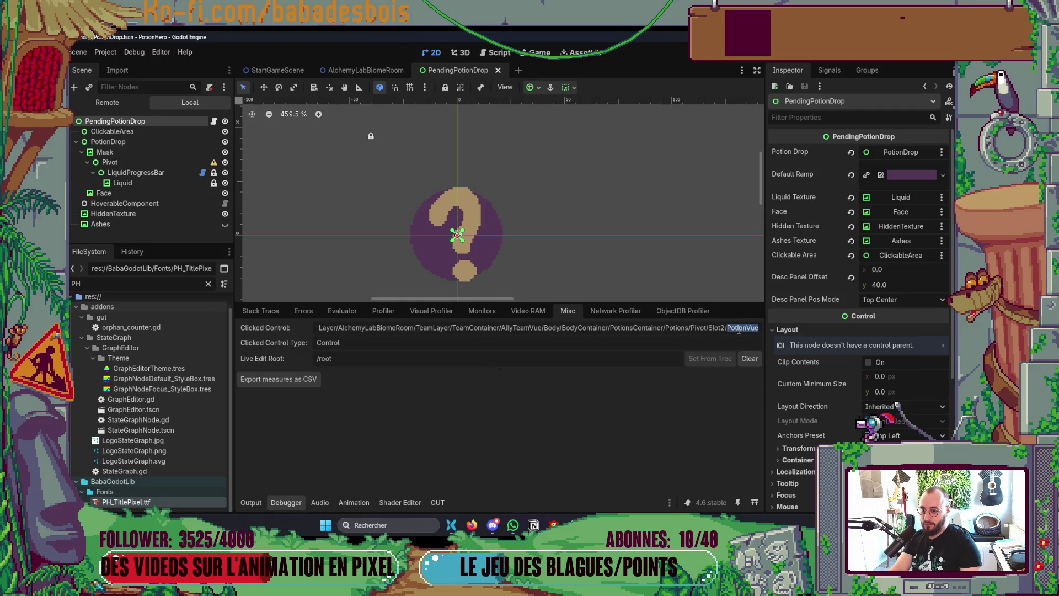
{"action": "key", "text": "alt+Tab"}
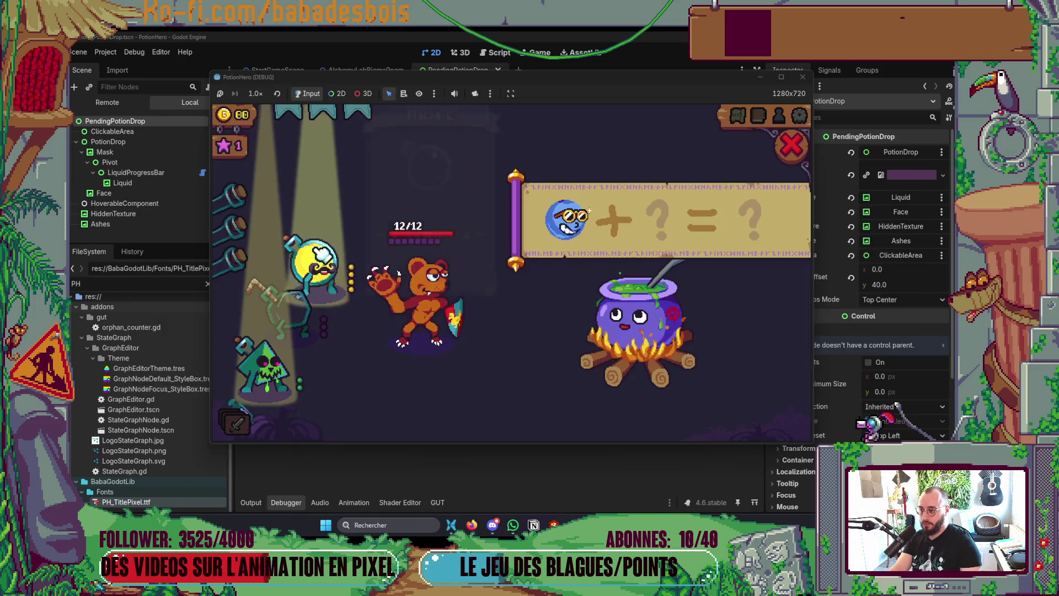
{"action": "left_click", "coordinate": [331, 226]}
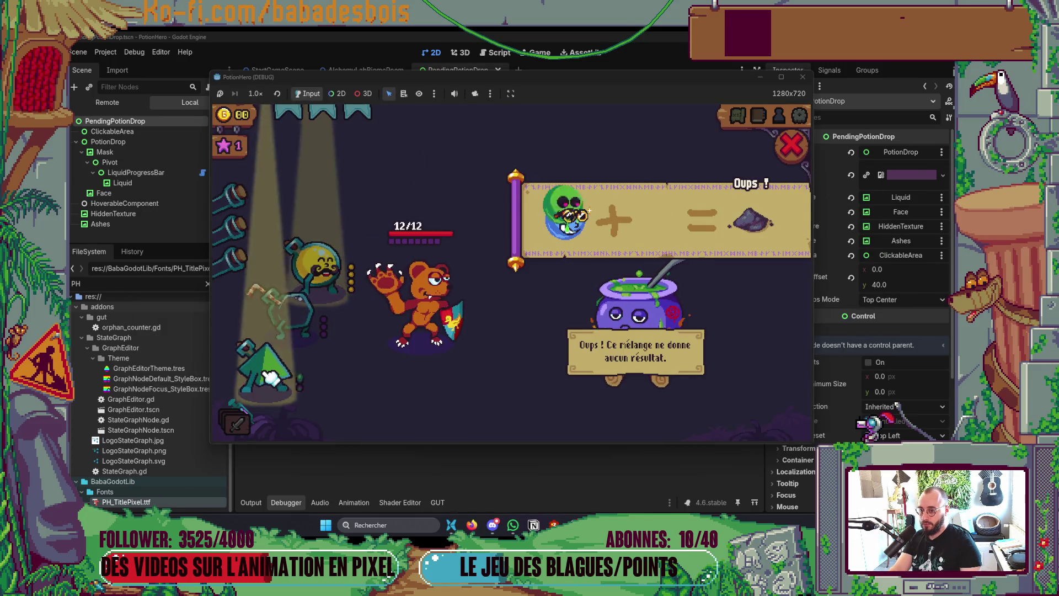
{"action": "key", "text": "alt+Tab"}
{"action": "key", "text": "Tab"}
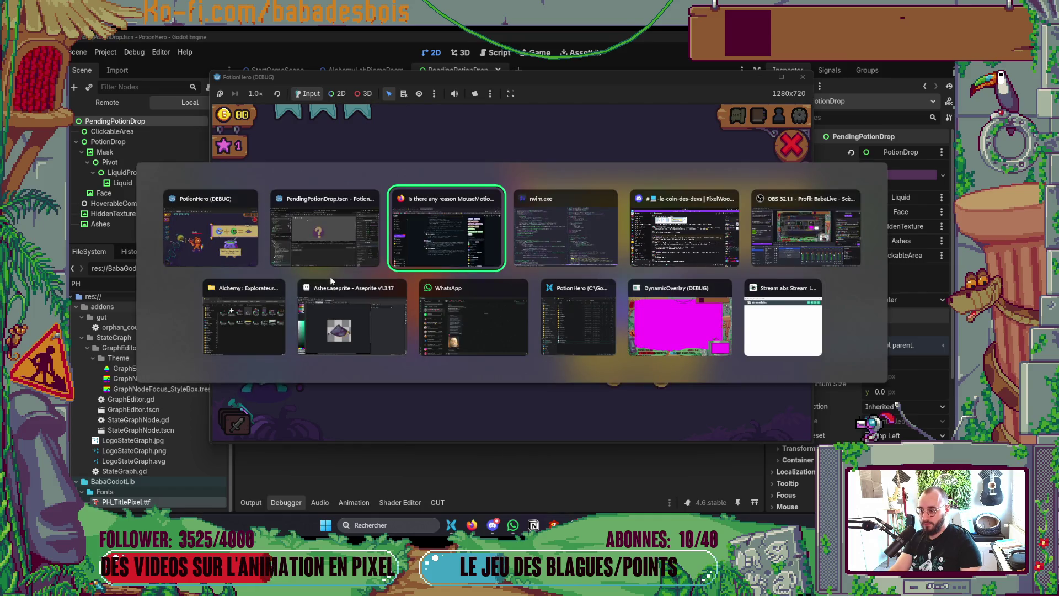
{"action": "left_click", "coordinate": [325, 227]}
{"action": "left_click_drag", "start_coordinate": [718, 326], "coordinate": [757, 327]}
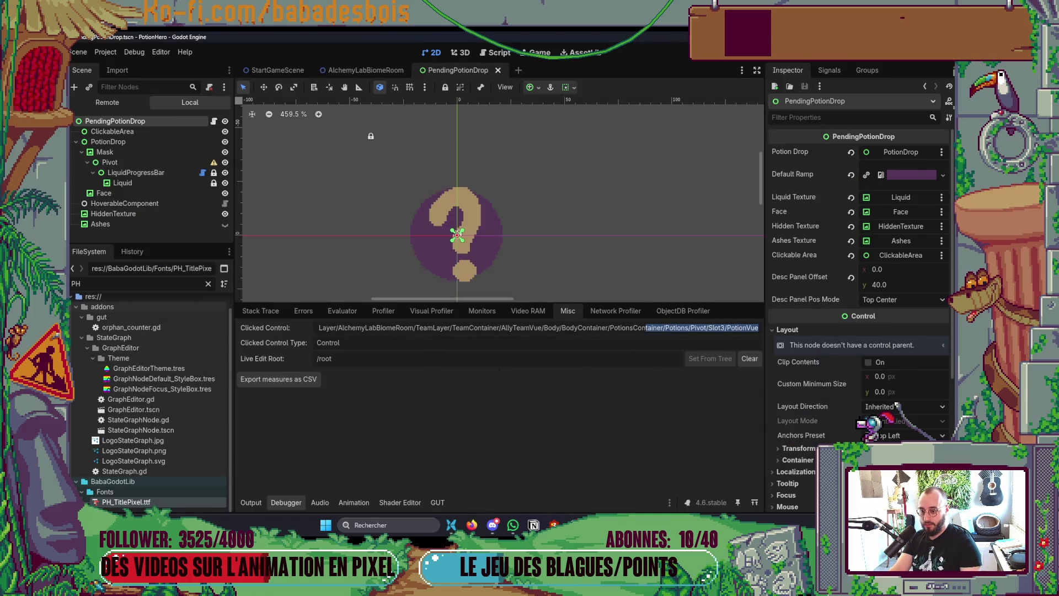
{"action": "key", "text": "alt+Tab"}
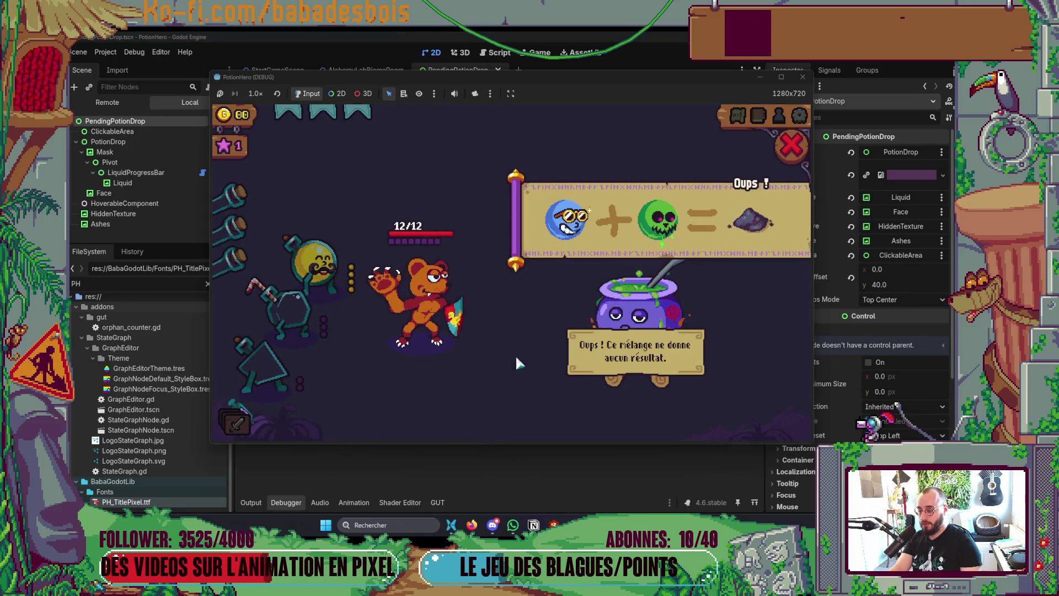
{"action": "key", "text": "alt+Tab"}
{"action": "left_click_drag", "start_coordinate": [666, 328], "coordinate": [759, 328]}
{"action": "left_click", "coordinate": [640, 333]}
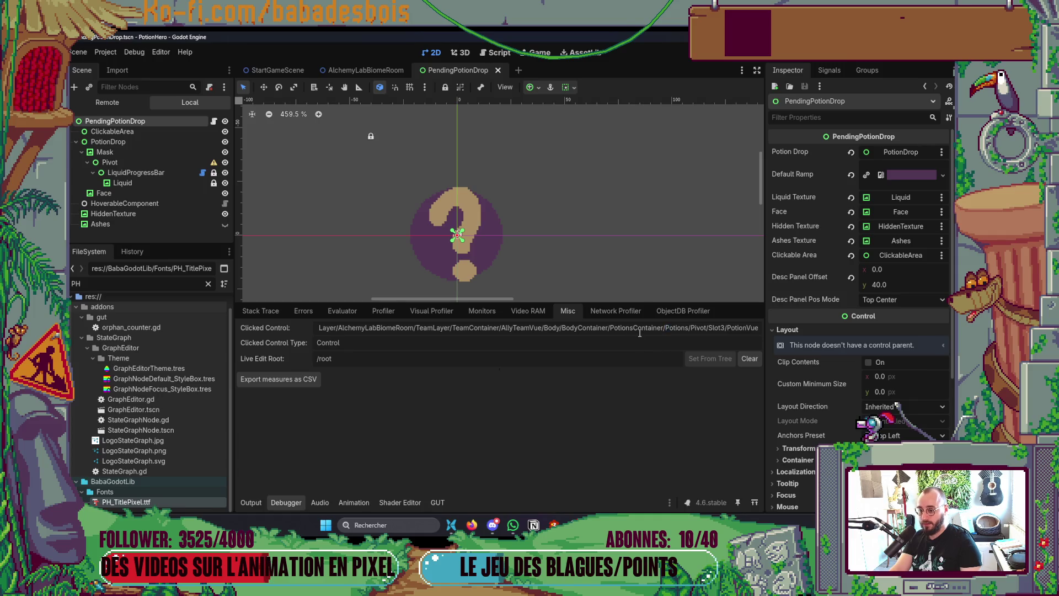
{"action": "left_click_drag", "start_coordinate": [623, 328], "coordinate": [759, 328]}
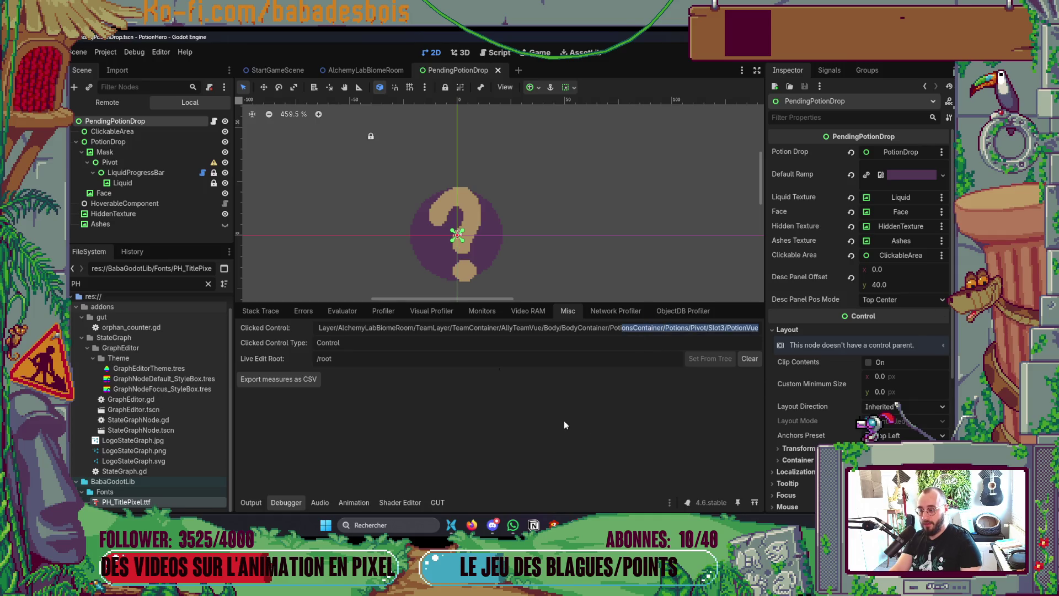
- Check the game and the code again, then select the ClickableArea node in Godot
{"action": "key", "text": "alt+Tab"}
{"action": "key", "text": "alt+Tab"}
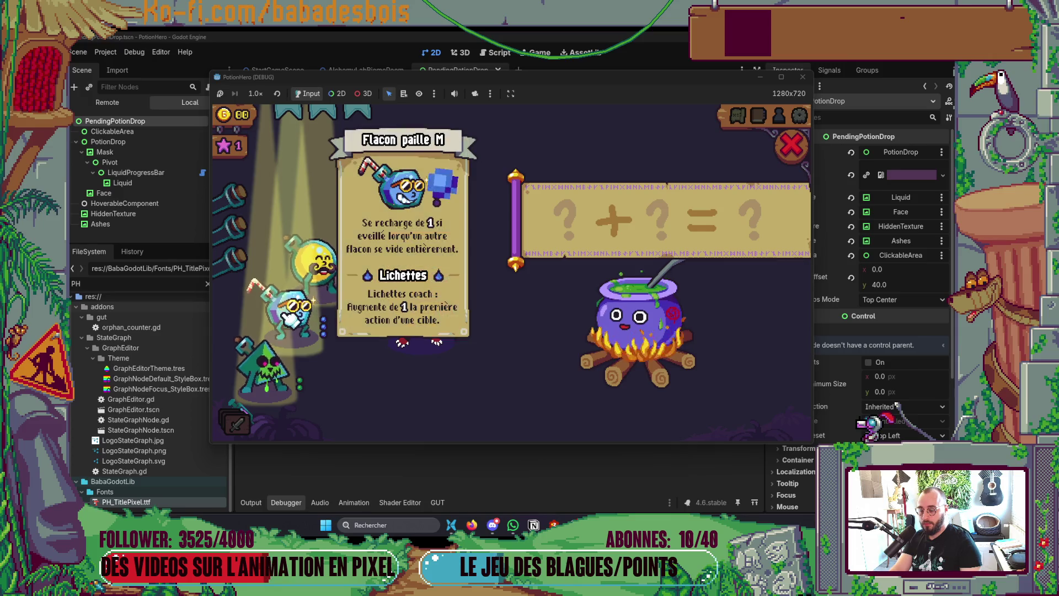
{"action": "key", "text": "alt+Tab"}
{"action": "key", "text": "alt+Tab"}
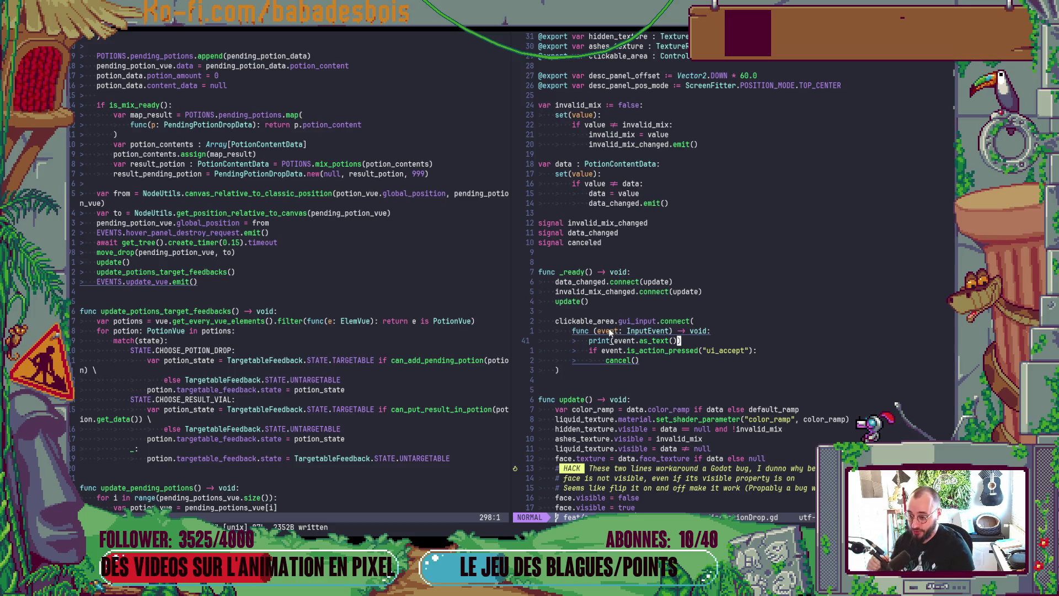
{"action": "key", "text": "alt+Tab"}
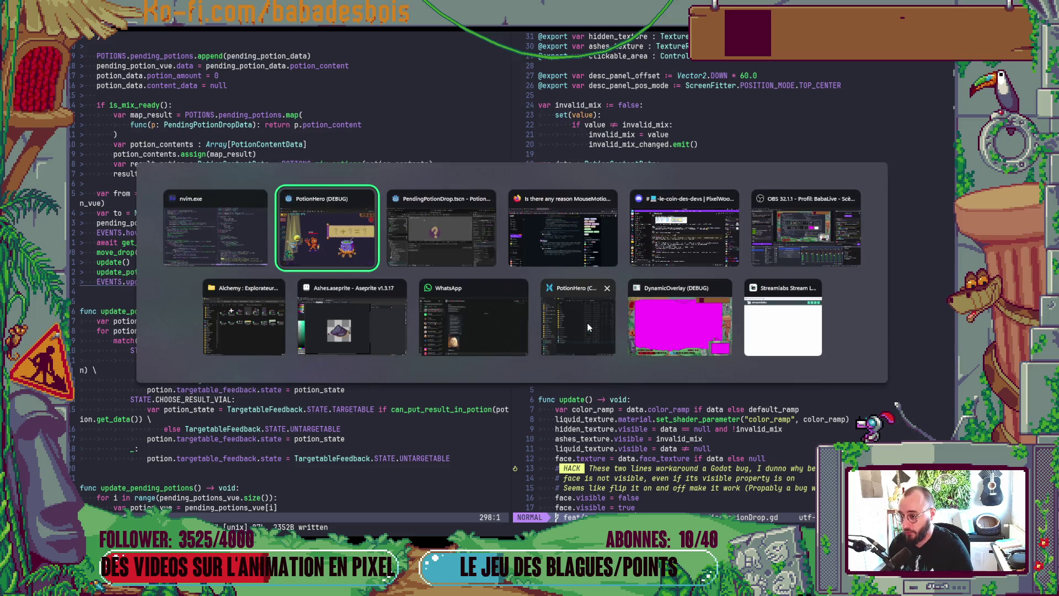
{"action": "key", "text": "alt+Tab"}
{"action": "left_click", "coordinate": [146, 133]}
- Attach a new script named ClickableArea.gd, extending Control, to the ClickableArea node
{"action": "right_click", "coordinate": [147, 133]}
{"action": "left_click", "coordinate": [187, 200]}
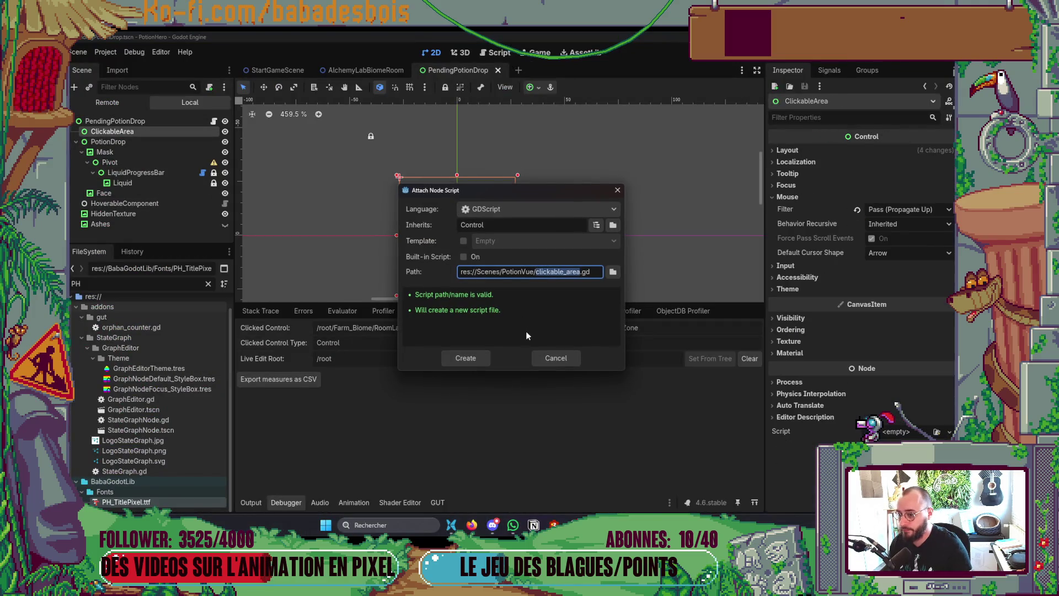
{"action": "key", "text": "Right"}
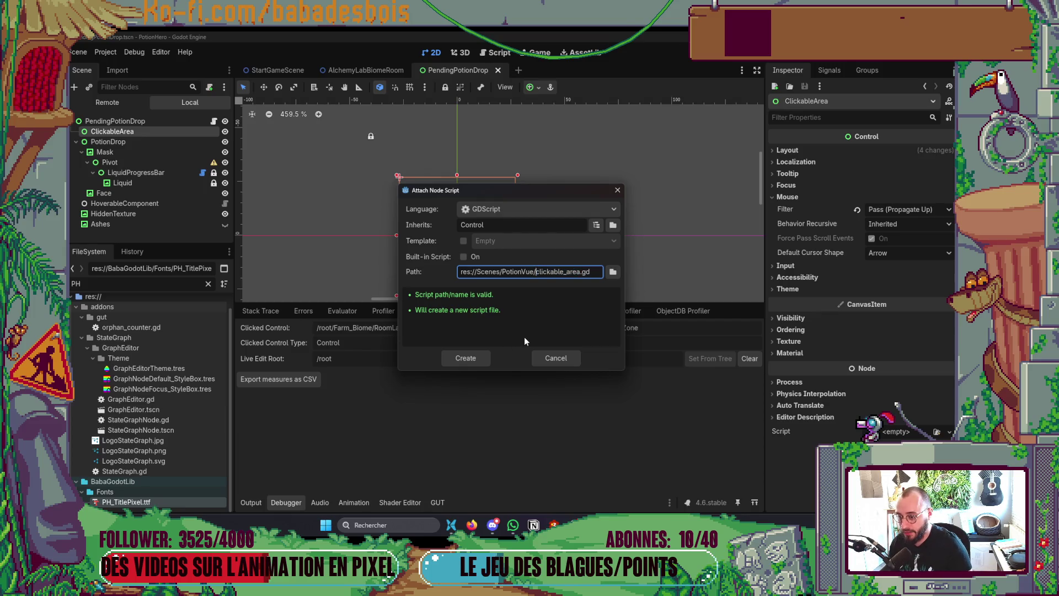
{"action": "key", "text": "BackSpace"}
{"action": "type", "text": "C"}
{"action": "key", "text": "Right"}
{"action": "key", "text": "Right"}
{"action": "key", "text": "Right"}
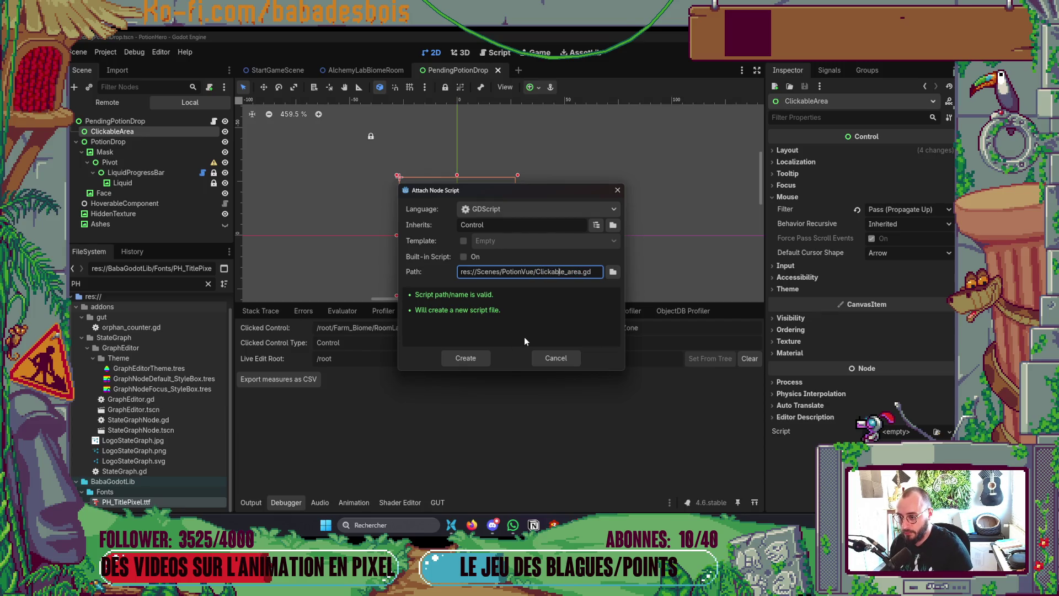
{"action": "key", "text": "BackSpace"}
{"action": "key", "text": "Delete"}
{"action": "type", "text": "A"}
{"action": "key", "text": "Return"}
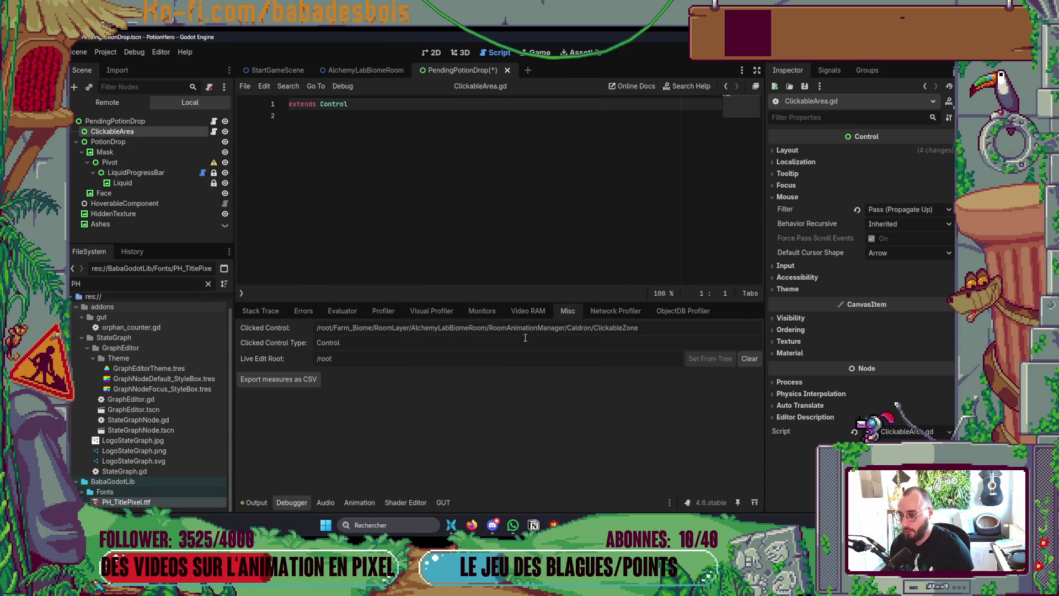
- In Neovim, yank PendingPotionDrop's gui_input.connect cancel handler block
{"action": "key", "text": "alt+Tab"}
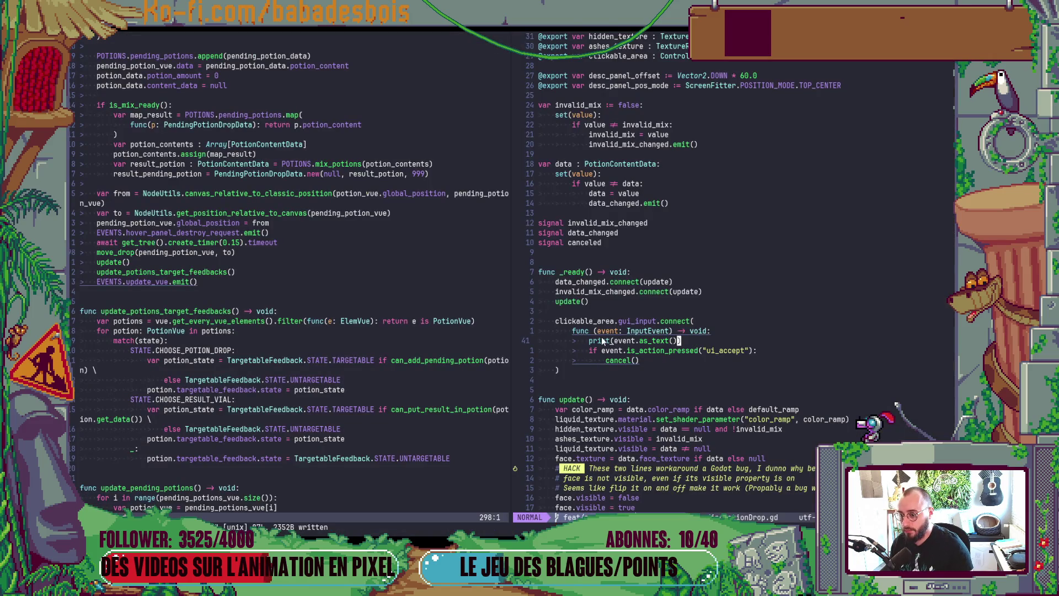
{"action": "left_click", "coordinate": [600, 340]}
{"action": "key", "text": "k"}
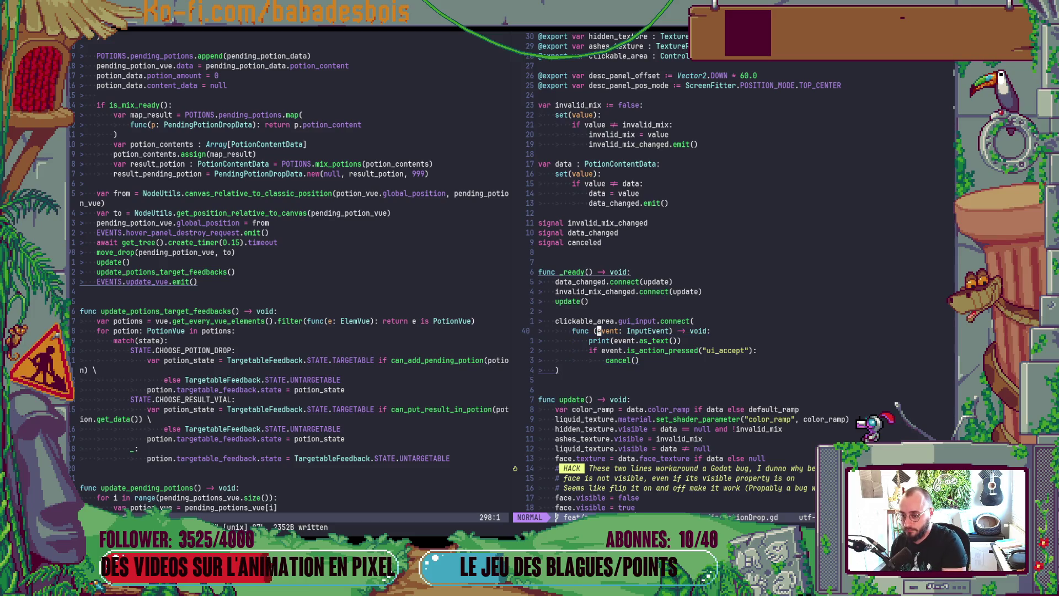
{"action": "key", "text": "k"}
{"action": "key", "text": "V"}
{"action": "key", "text": "j"}
{"action": "key", "text": "j"}
{"action": "key", "text": "j"}
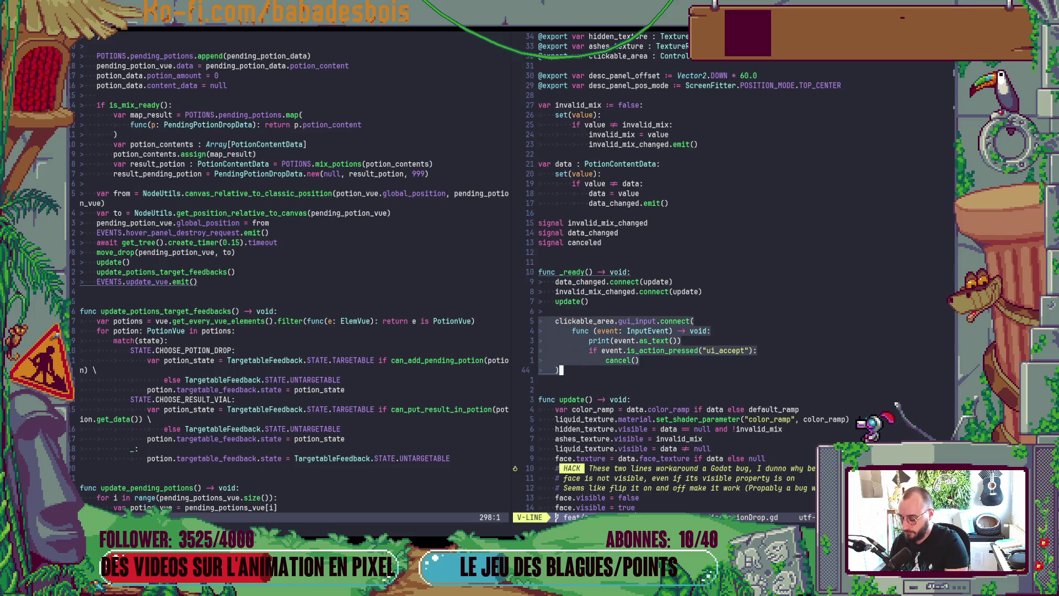
{"action": "key", "text": "y"}
{"action": "key", "text": "alt+Tab"}
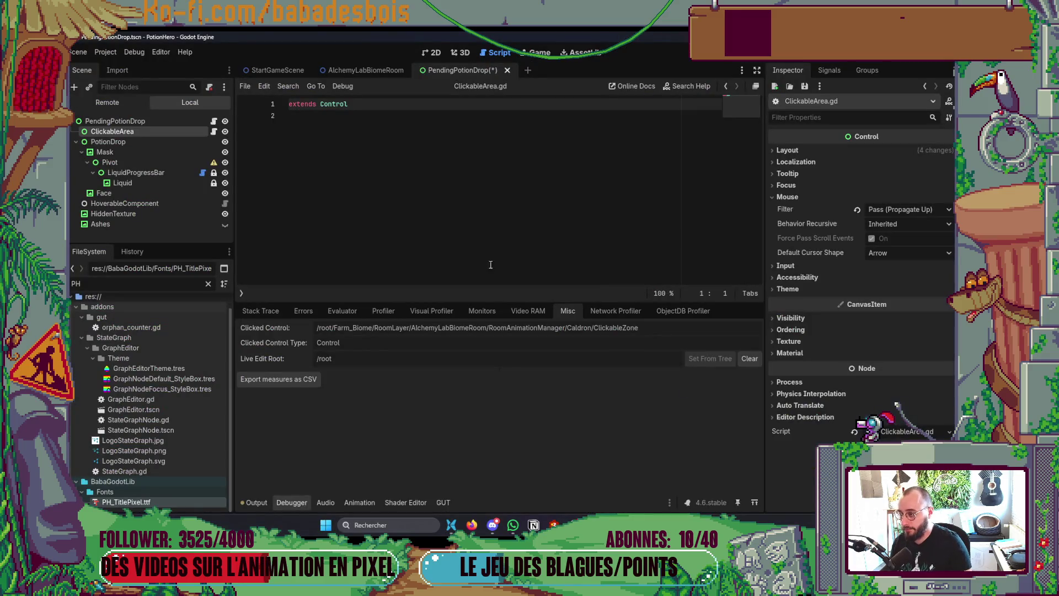
- Paste the handler below extends Control and rewrite its header as func _gui_input(event)
{"action": "left_click", "coordinate": [421, 171]}
{"action": "key", "text": "Return"}
{"action": "type", "text": "clickable_area.gui_input.connect( \t\tfunc (event: InputEvent) -> void: \t\t\tprint(event.as_text()) \t\t\tif event.is_action_pressed(\"ui_accept\"): \t\t\t\tcancel() \t)"}
{"action": "key", "text": "Up"}
{"action": "key", "text": "Up"}
{"action": "key", "text": "Up"}
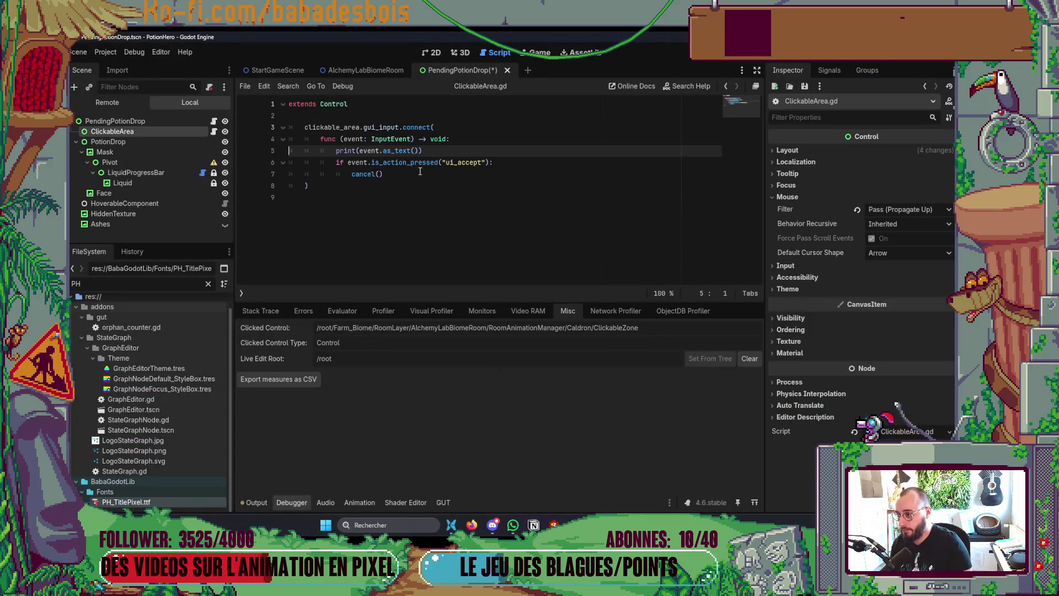
{"action": "key", "text": "Up"}
{"action": "key", "text": "Up"}
{"action": "key", "text": "Up"}
{"action": "key", "text": "shift+ctrl+Right"}
{"action": "key", "text": "shift+ctrl+Right"}
{"action": "key", "text": "Delete"}
{"action": "key", "text": "shift+Down"}
{"action": "key", "text": "shift+Down"}
{"action": "key", "text": "shift+Down"}
{"action": "key", "text": "Tab"}
{"action": "key", "text": "BackSpace"}
{"action": "type", "text": "func"}
{"action": "key", "text": "ctrl+Right"}
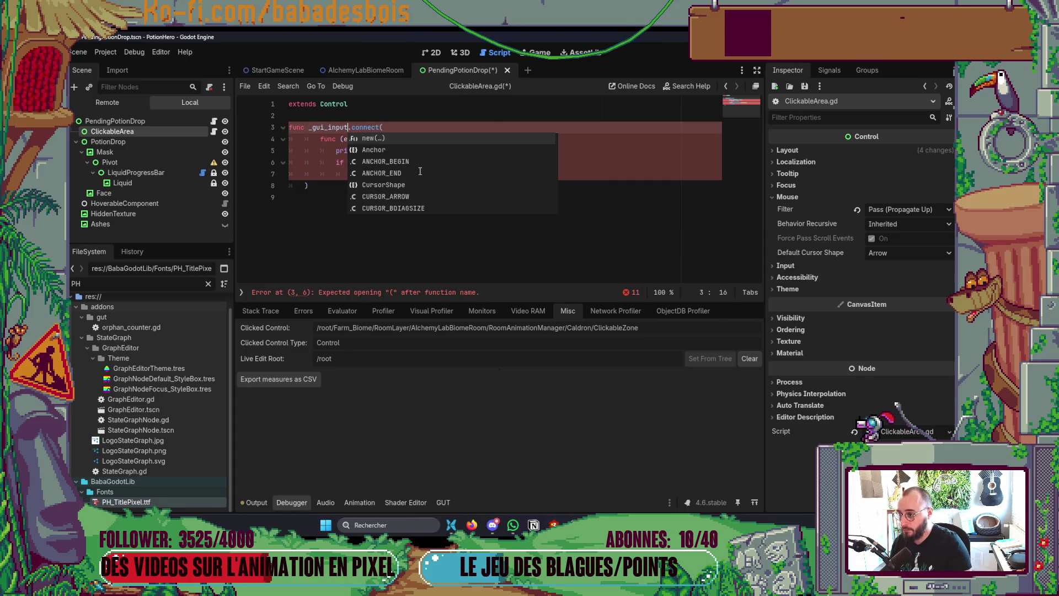
{"action": "key", "text": "ctrl+Delete"}
{"action": "key", "text": "ctrl+Delete"}
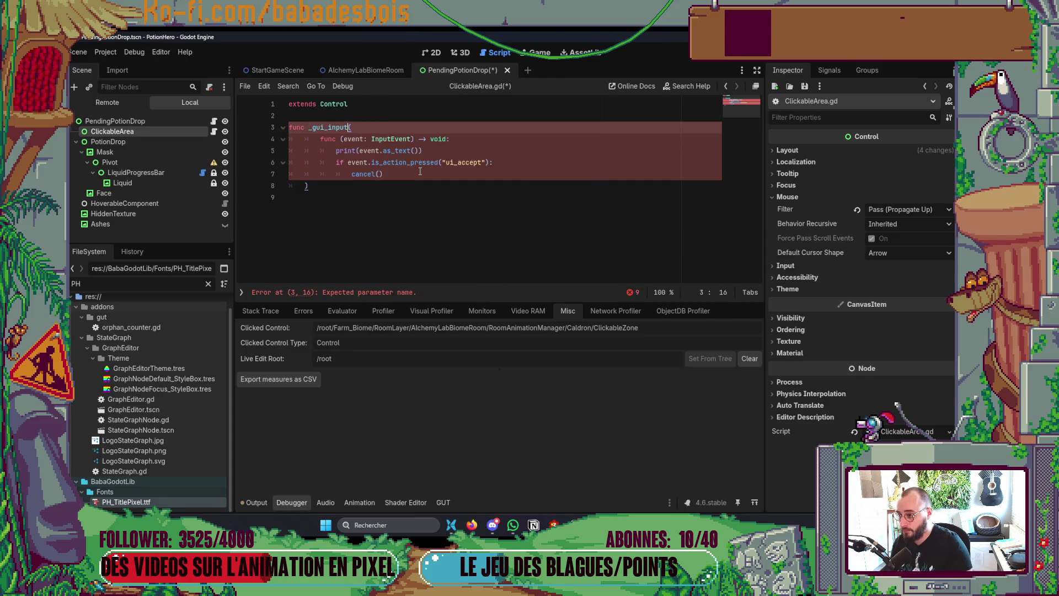
{"action": "key", "text": "Down"}
{"action": "key", "text": "ctrl+BackSpace"}
{"action": "key", "text": "ctrl+BackSpace"}
{"action": "key", "text": "ctrl+BackSpace"}
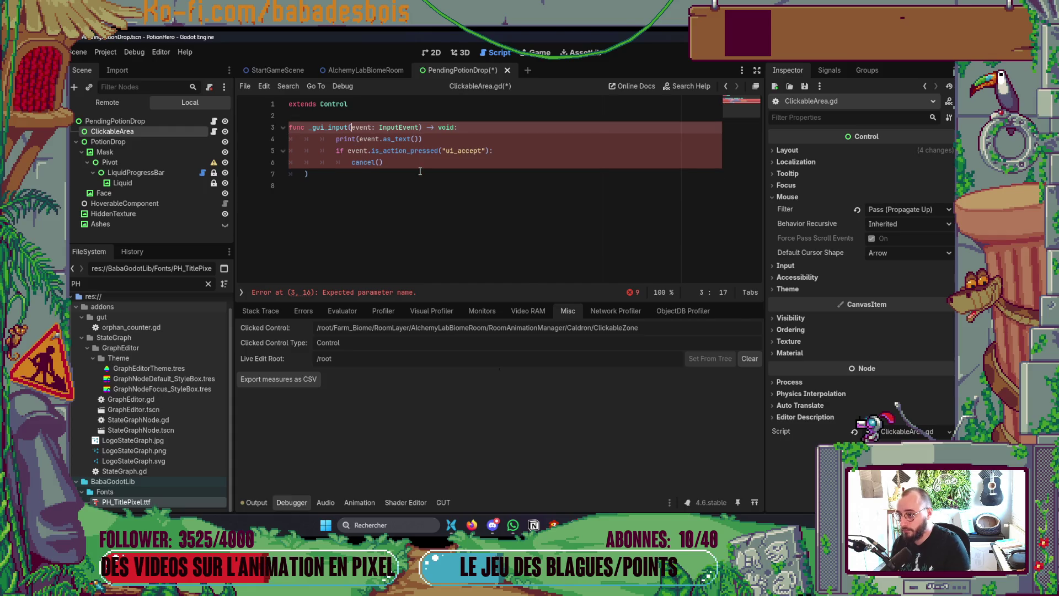
{"action": "key", "text": "Down"}
{"action": "key", "text": "Down"}
{"action": "key", "text": "Down"}
{"action": "key", "text": "Down"}
{"action": "key", "text": "BackSpace"}
- Delete the debug print, unindent the ui_accept if block, and remove leftover empty lines
{"action": "key", "text": "Up"}
{"action": "key", "text": "Up"}
{"action": "key", "text": "Up"}
{"action": "key", "text": "ctrl+shift+Right"}
{"action": "key", "text": "ctrl+shift+Right"}
{"action": "key", "text": "ctrl+shift+Right"}
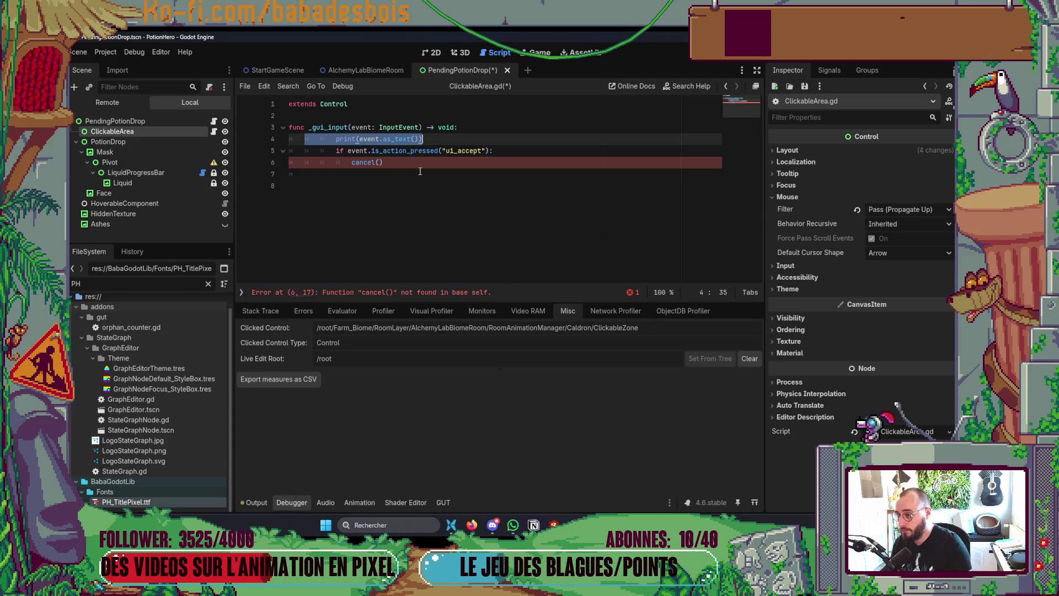
{"action": "key", "text": "BackSpace"}
{"action": "key", "text": "BackSpace"}
{"action": "key", "text": "Down"}
{"action": "key", "text": "Down"}
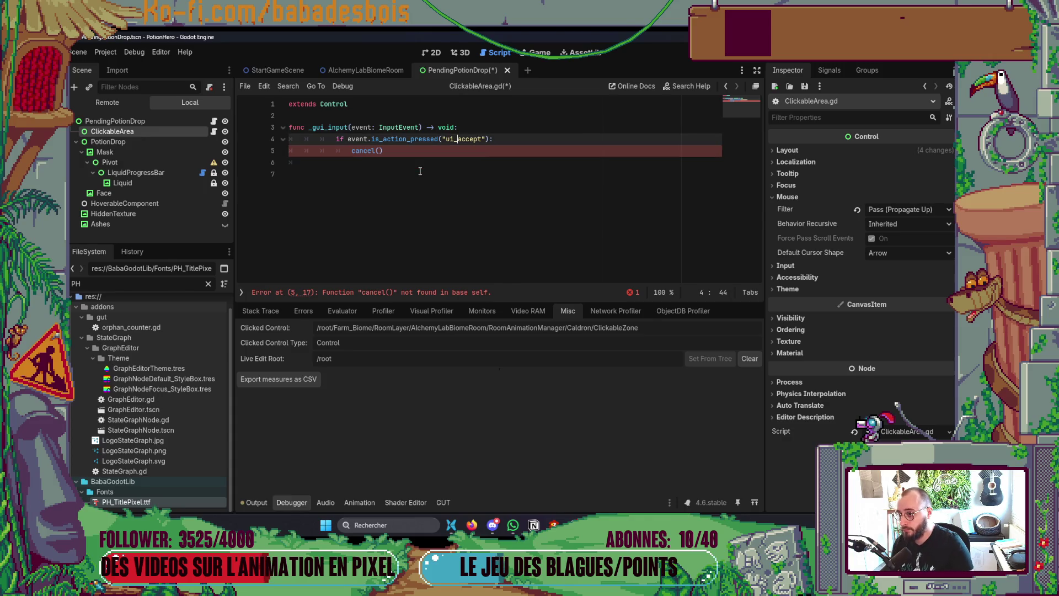
{"action": "key", "text": "Up"}
{"action": "type", "text": "V"}
{"action": "key", "text": "BackSpace"}
{"action": "left_click_drag", "start_coordinate": [384, 151], "coordinate": [240, 143]}
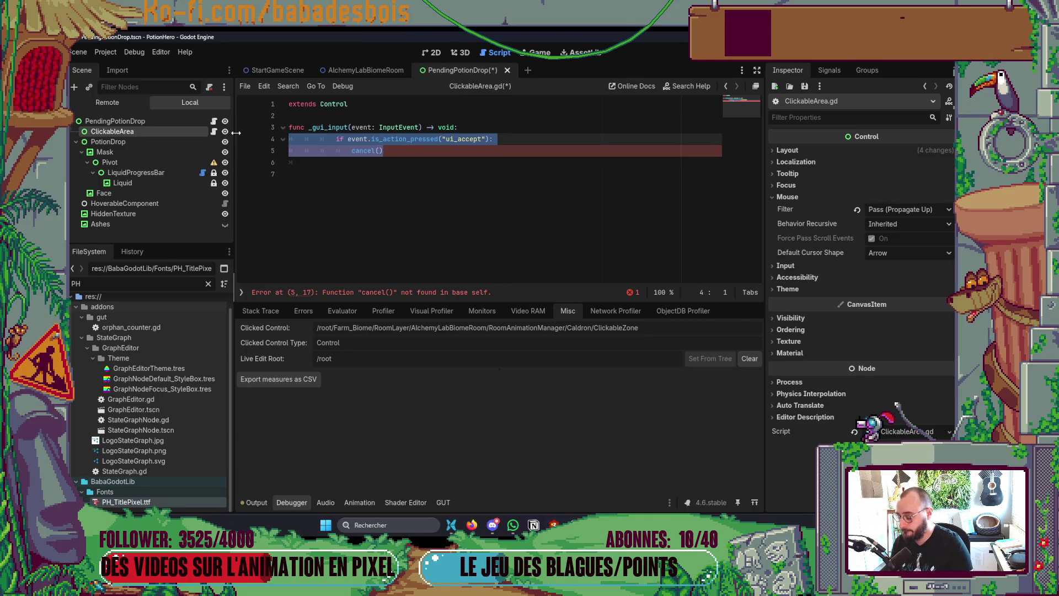
{"action": "key", "text": "shift+Tab"}
{"action": "key", "text": "shift+Tab"}
{"action": "left_click", "coordinate": [282, 150]}
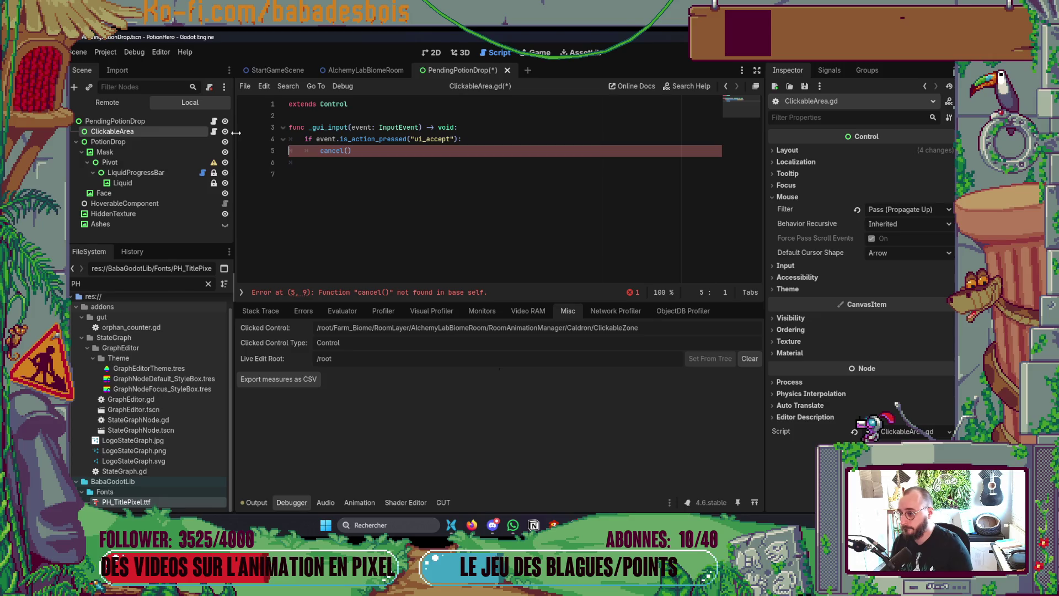
{"action": "left_click", "coordinate": [350, 165]}
{"action": "key", "text": "BackSpace"}
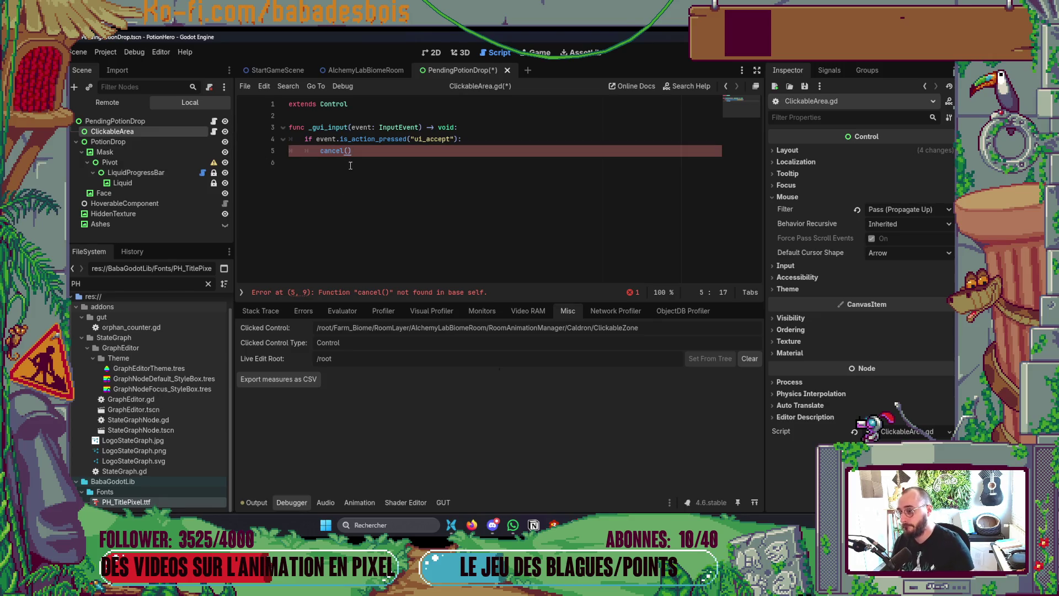
- Declare 'signal clicked' below extends Control
{"action": "left_click", "coordinate": [324, 115]}
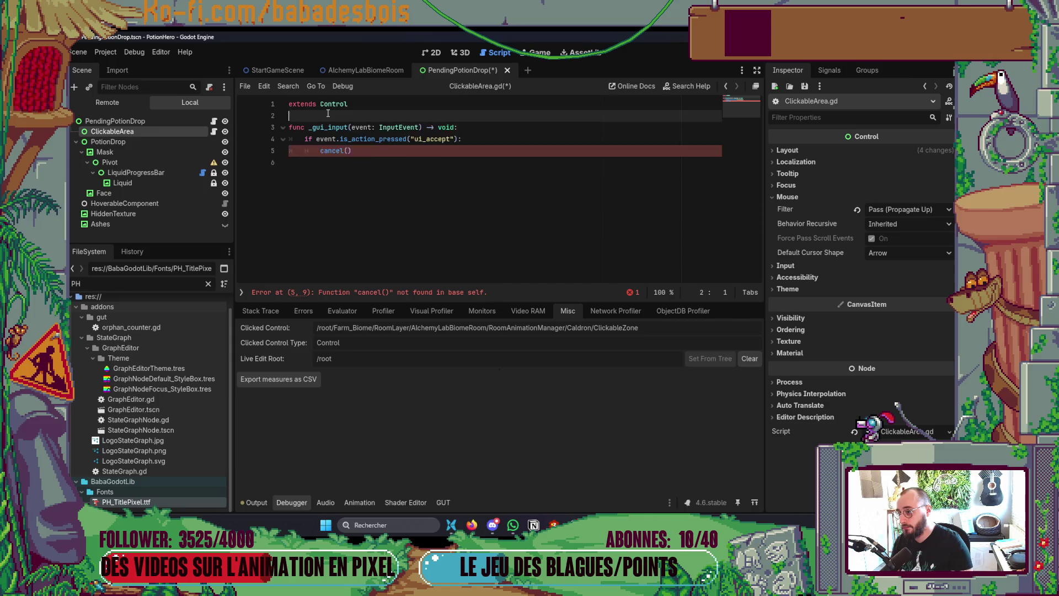
{"action": "key", "text": "Return"}
{"action": "key", "text": "Return"}
{"action": "key", "text": "Up"}
{"action": "type", "text": "sigvn"}
{"action": "key", "text": "BackSpace"}
{"action": "key", "text": "BackSpace"}
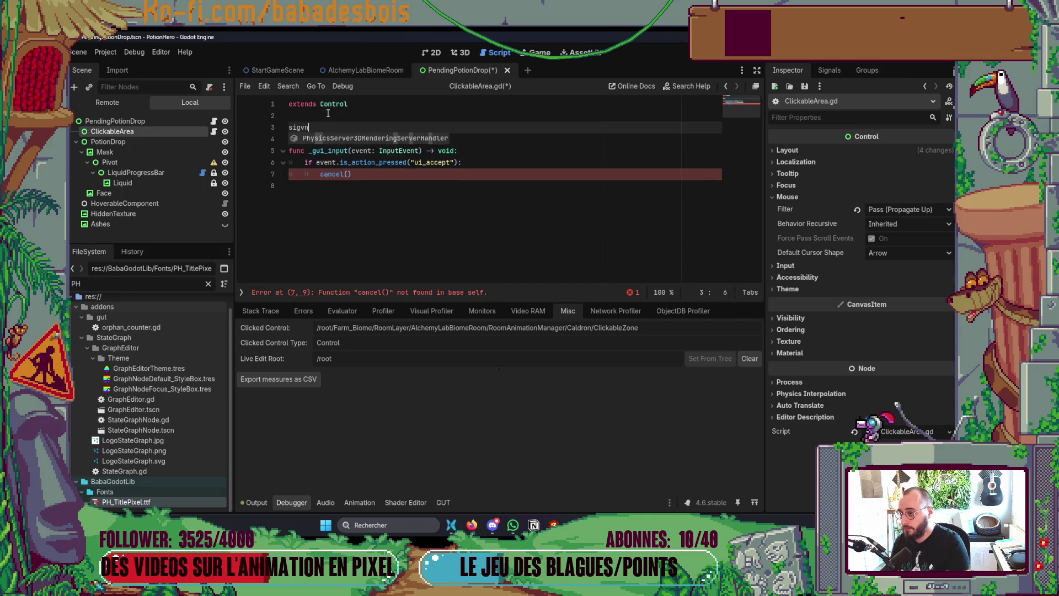
{"action": "type", "text": "nal clio"}
{"action": "key", "text": "BackSpace"}
{"action": "type", "text": "c"}
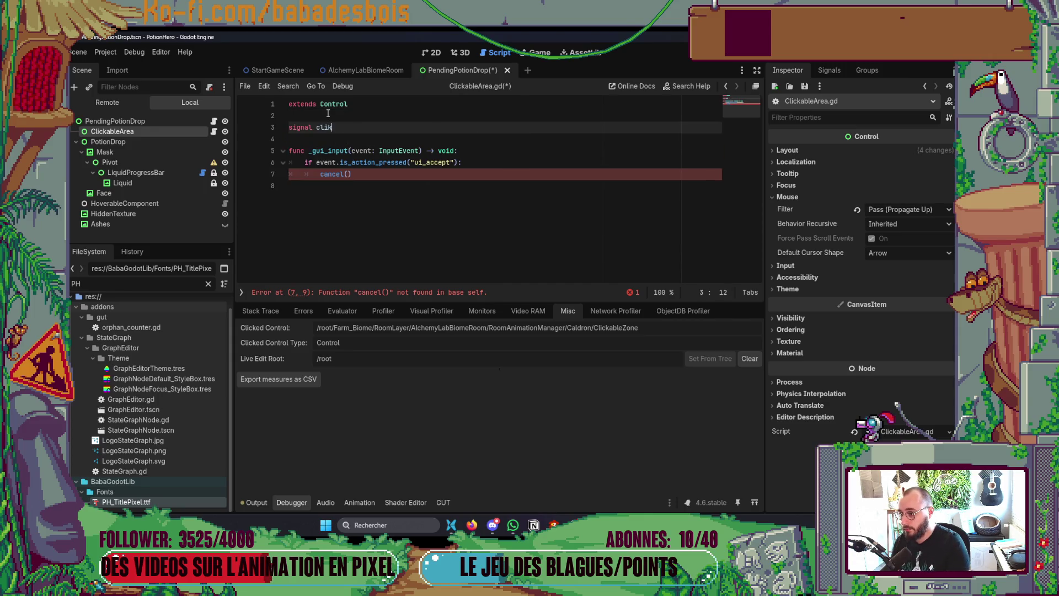
{"action": "type", "text": "ked"}
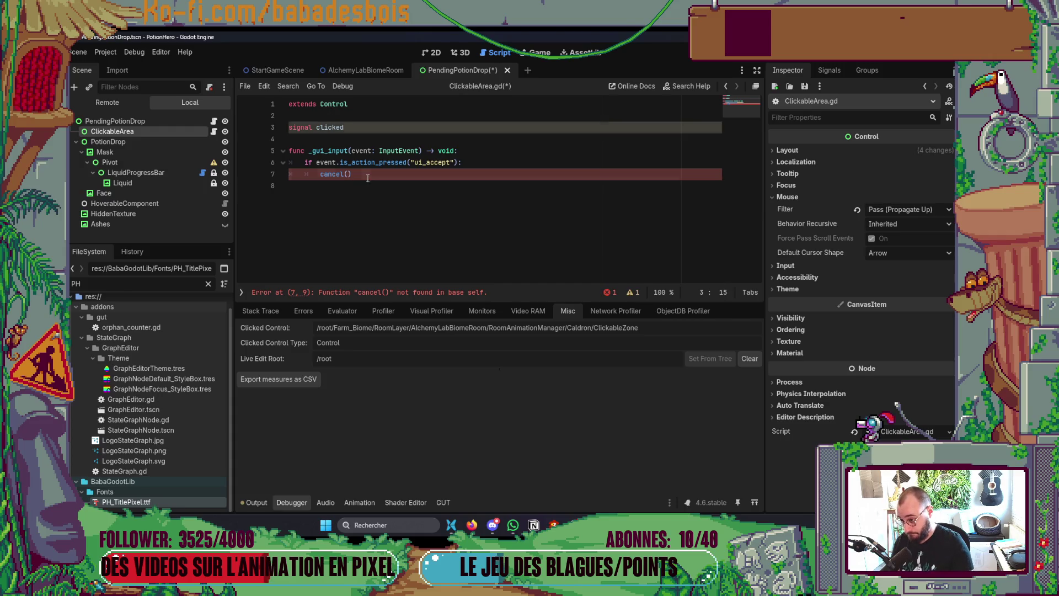
- Replace cancel() with clicked.emit() and save ClickableArea.gd
{"action": "left_click_drag", "start_coordinate": [367, 178], "coordinate": [319, 176]}
{"action": "type", "text": "clicked.emit()"}
{"action": "key", "text": "ctrl+s"}
{"action": "key", "text": "alt+Tab"}
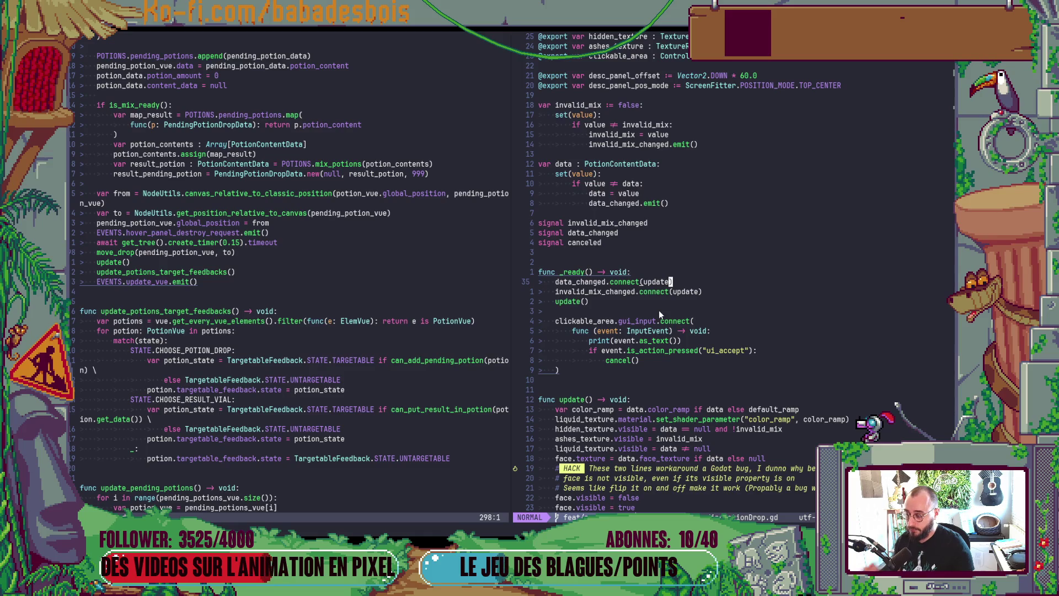
- Scroll up to the clickable_area export in Neovim, then start a new line under extends Control in ClickableArea.gd
{"action": "scroll", "coordinate": [659, 308], "scroll_direction": "up", "scroll_amount": 3}
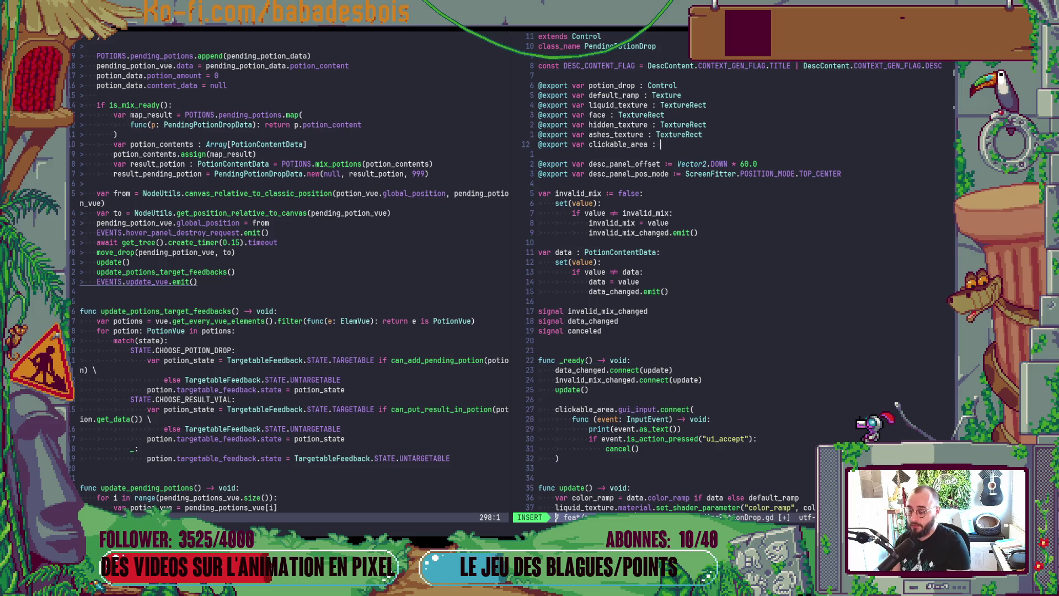
{"action": "key", "text": "alt+Tab"}
{"action": "left_click", "coordinate": [371, 106]}
{"action": "key", "text": "Return"}
- Add 'class_name GUI_ClickableArea' as line 2 of ClickableArea.gd and save it
{"action": "type", "text": "class"}
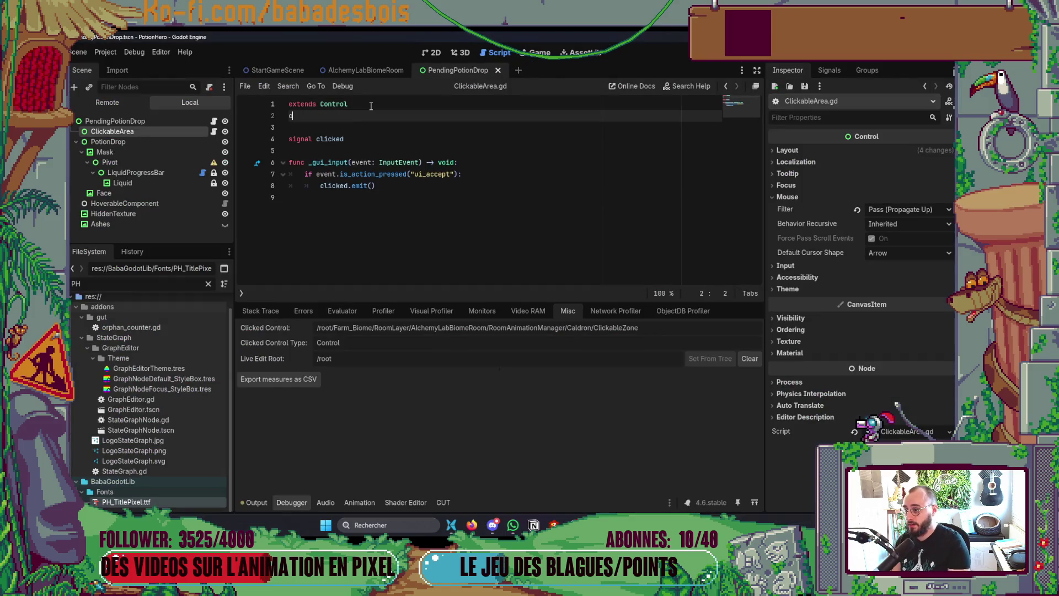
{"action": "key", "text": "Return"}
{"action": "key", "text": "BackSpace"}
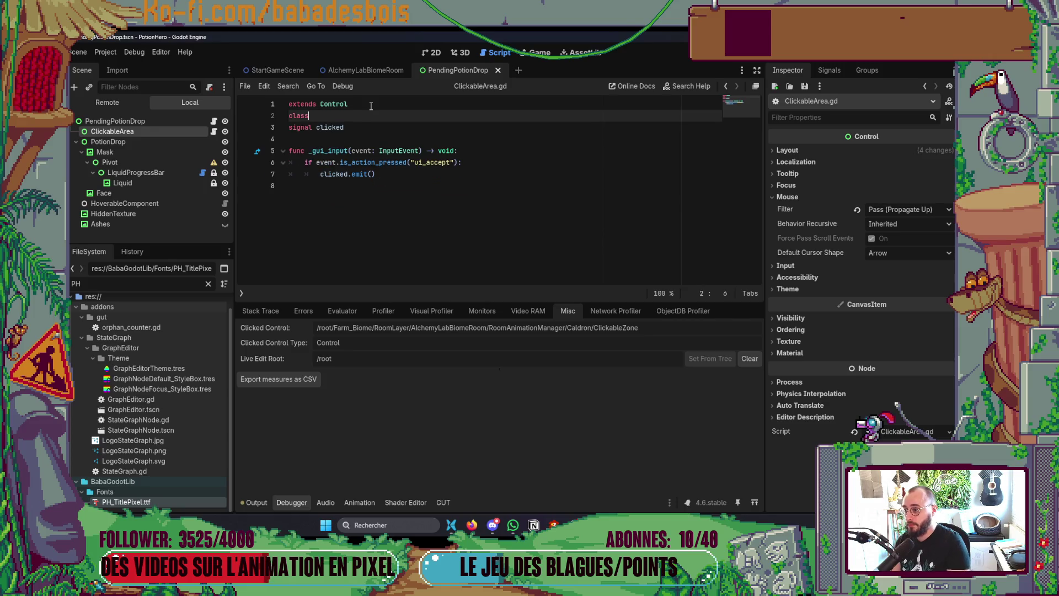
{"action": "type", "text": "_name GUI"}
{"action": "type", "text": "Clic"}
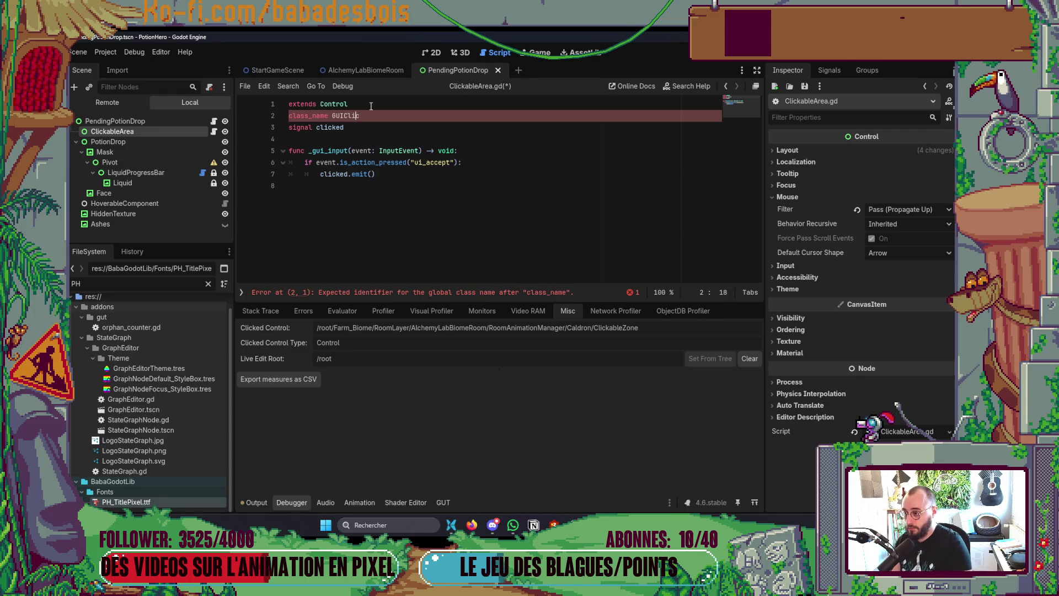
{"action": "type", "text": "_"}
{"action": "key", "text": "End"}
{"action": "type", "text": "kablearea"}
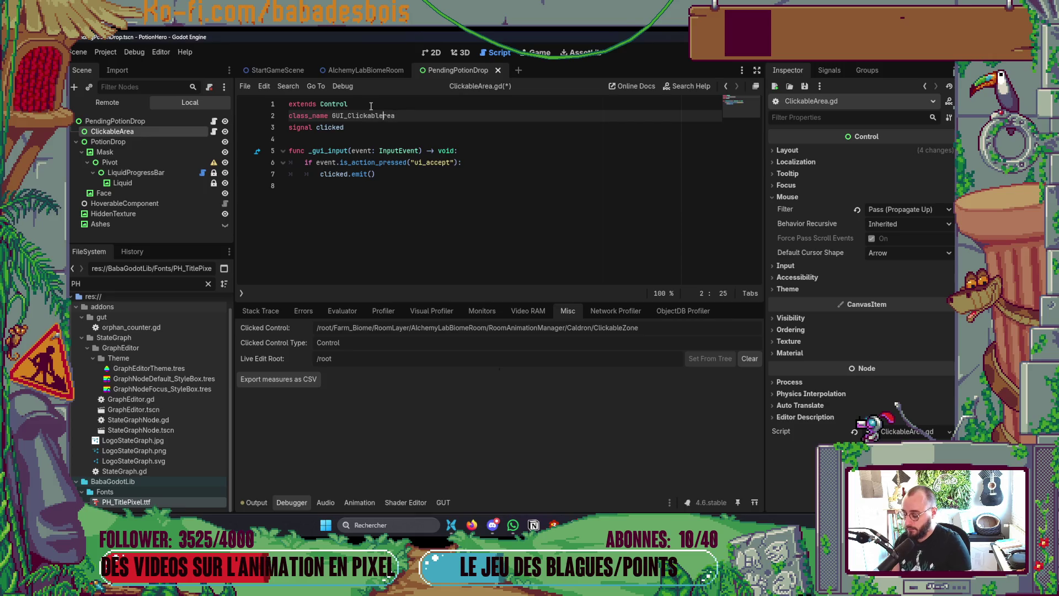
{"action": "key", "text": "BackSpace"}
{"action": "key", "text": "BackSpace"}
{"action": "key", "text": "BackSpace"}
{"action": "type", "text": "Are"}
{"action": "key", "text": "Down"}
{"action": "key", "text": "ctrl+s"}
{"action": "key", "text": "alt+Tab"}
- Type the clickable_area export as GUI_ClickableArea and save
{"action": "type", "text": "a : GUI_ClickableArea"}
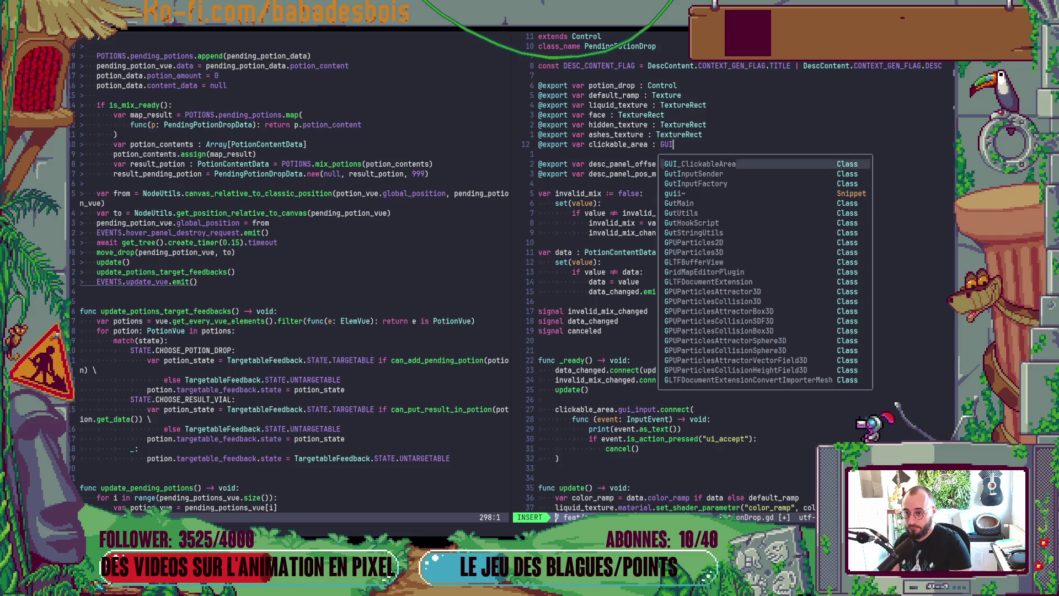
{"action": "key", "text": "Escape"}
{"action": "key", "text": "ctrl+s"}
- Replace the gui_input connection on line 39 with clicked.connect( and remove the inline handler lines
{"action": "scroll", "coordinate": [589, 281], "scroll_direction": "down", "scroll_amount": 4}
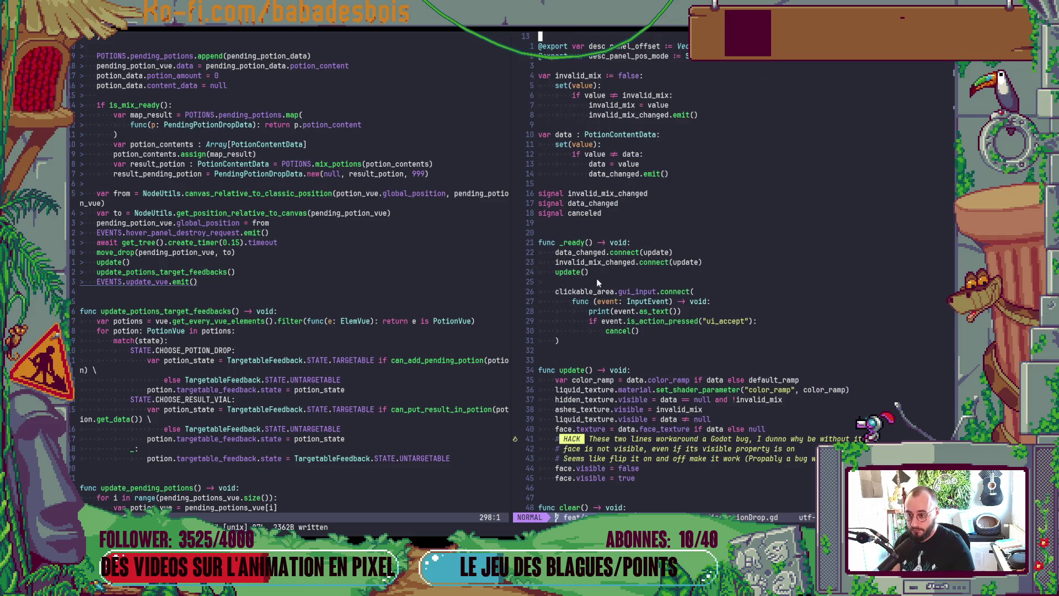
{"action": "left_click", "coordinate": [615, 293]}
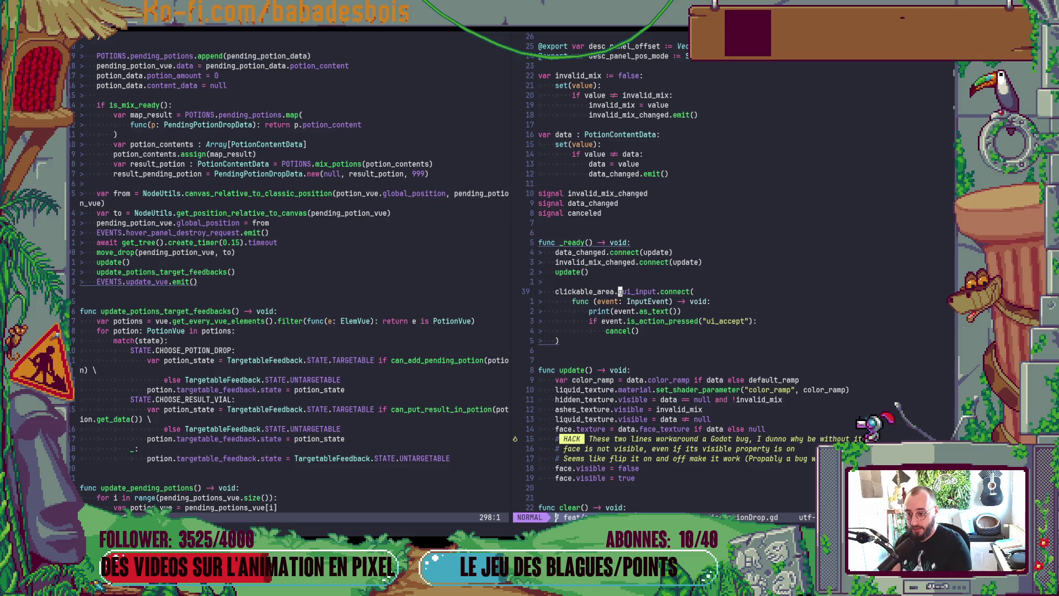
{"action": "key", "text": "shift+c"}
{"action": "type", "text": "cli"}
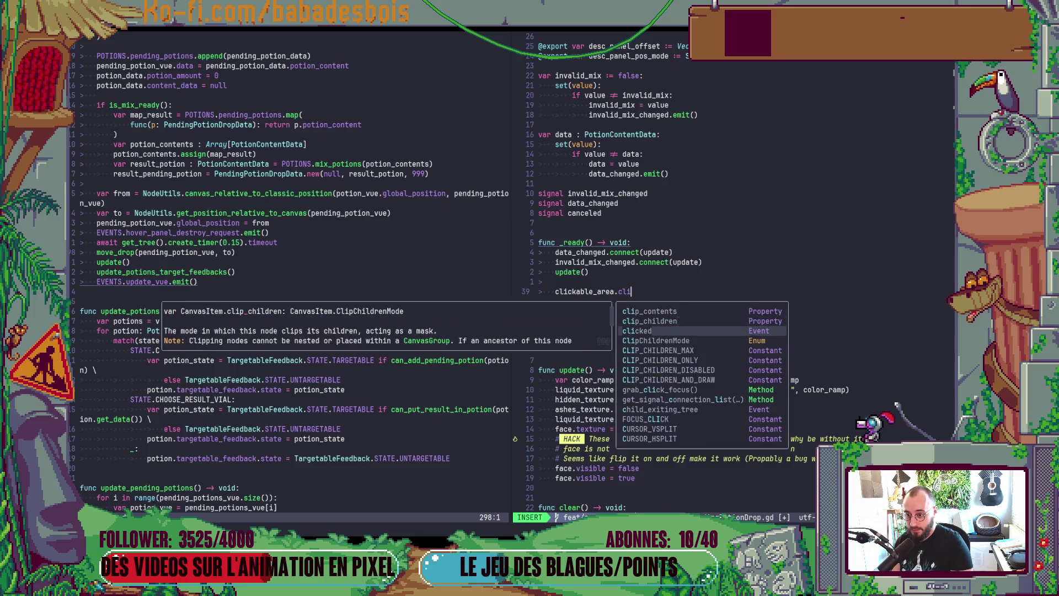
{"action": "type", "text": "cked.connect("}
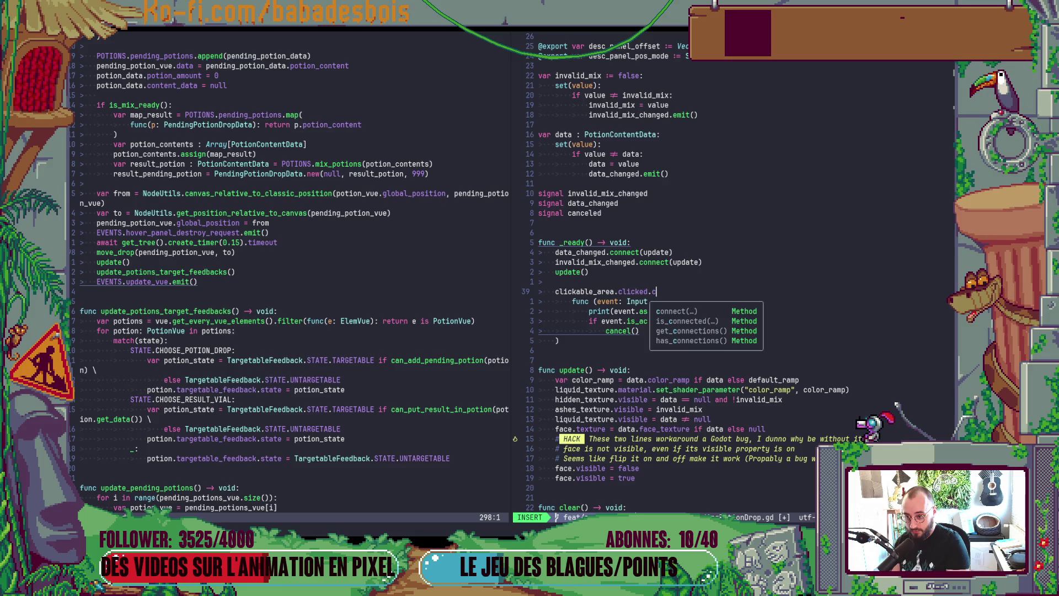
{"action": "key", "text": "Escape"}
{"action": "key", "text": "j"}
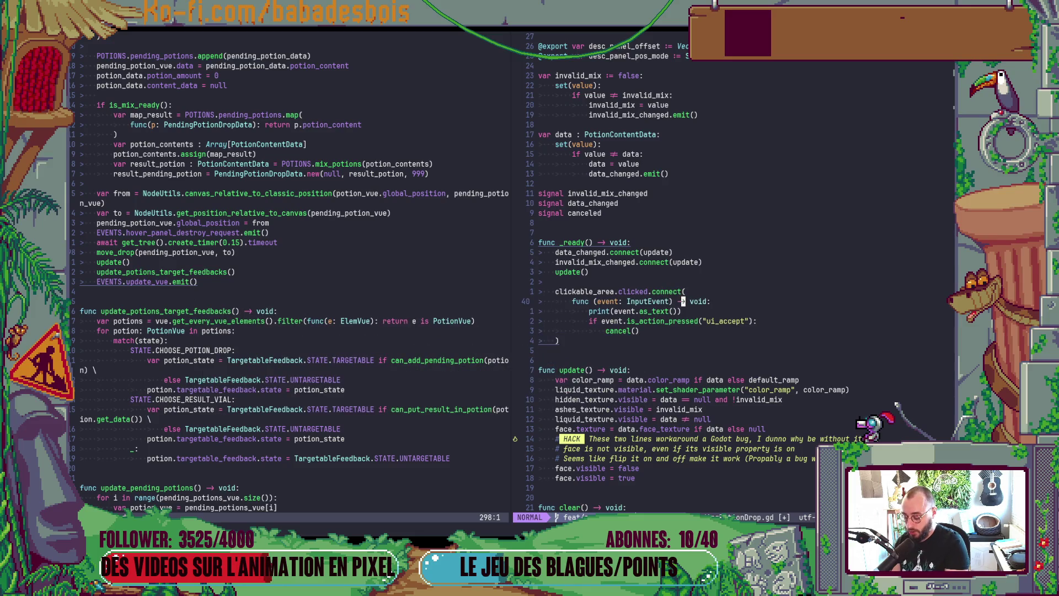
{"action": "key", "text": "d"}
{"action": "key", "text": "d"}
{"action": "key", "text": "d"}
{"action": "key", "text": "shift+v"}
{"action": "key", "text": "less"}
{"action": "key", "text": "less"}
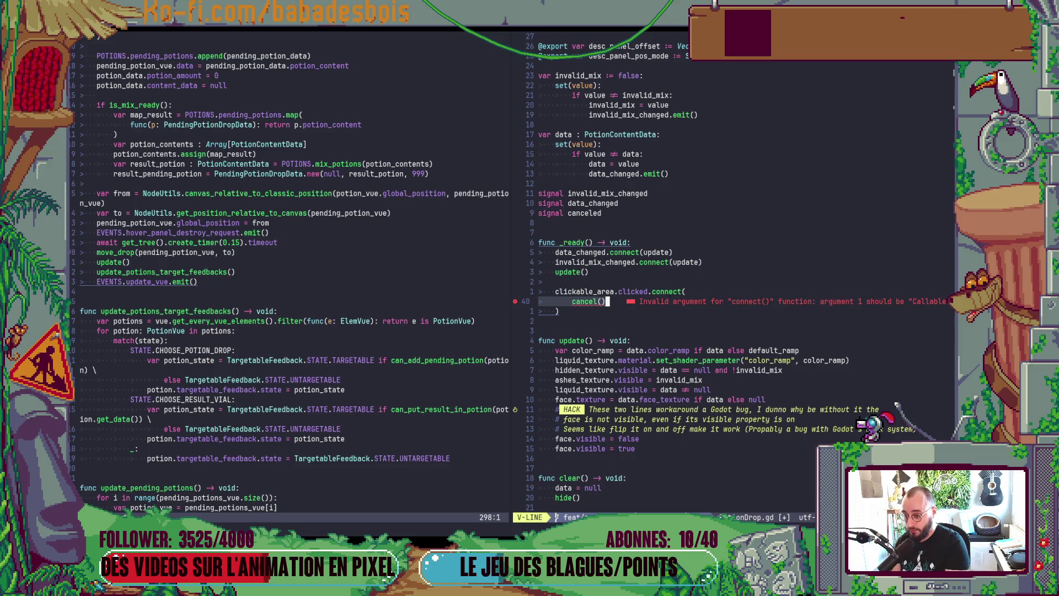
- Collapse line 39 into clickable_area.clicked.connect(cancel), save with :w, and launch the game with F5
{"action": "key", "text": "Escape"}
{"action": "key", "text": "k"}
{"action": "key", "text": "shift+v"}
{"action": "key", "text": "j"}
{"action": "key", "text": "j"}
{"action": "key", "text": "shift+j"}
{"action": "key", "text": "k"}
{"action": "key", "text": "j"}
{"action": "key", "text": "$"}
{"action": "key", "text": "h"}
{"action": "key", "text": "x"}
{"action": "key", "text": "x"}
{"action": "key", "text": "b"}
{"action": "key", "text": "h"}
{"action": "key", "text": "h"}
{"action": "key", "text": "x"}
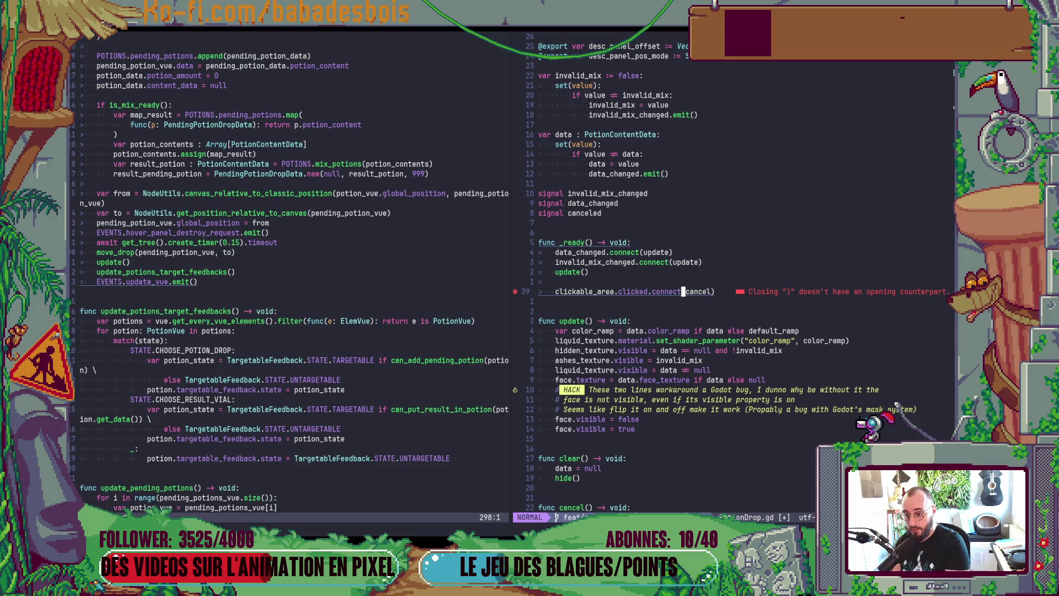
{"action": "key", "text": "r"}
{"action": "key", "text": "parenleft"}
{"action": "type", "text": ":w"}
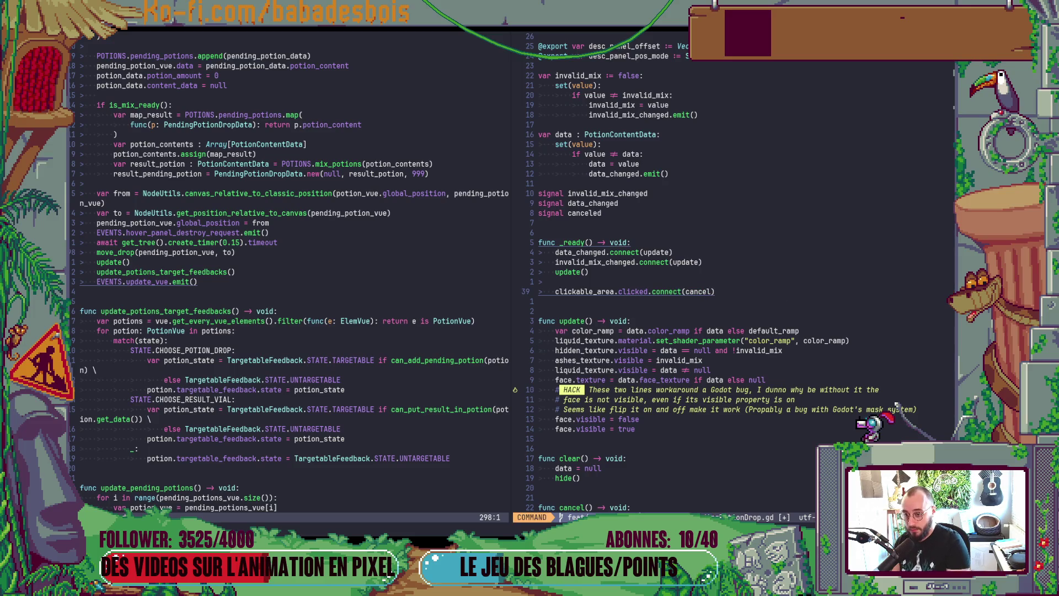
{"action": "key", "text": "Return"}
{"action": "key", "text": "alt+Tab"}
{"action": "key", "text": "F5"}
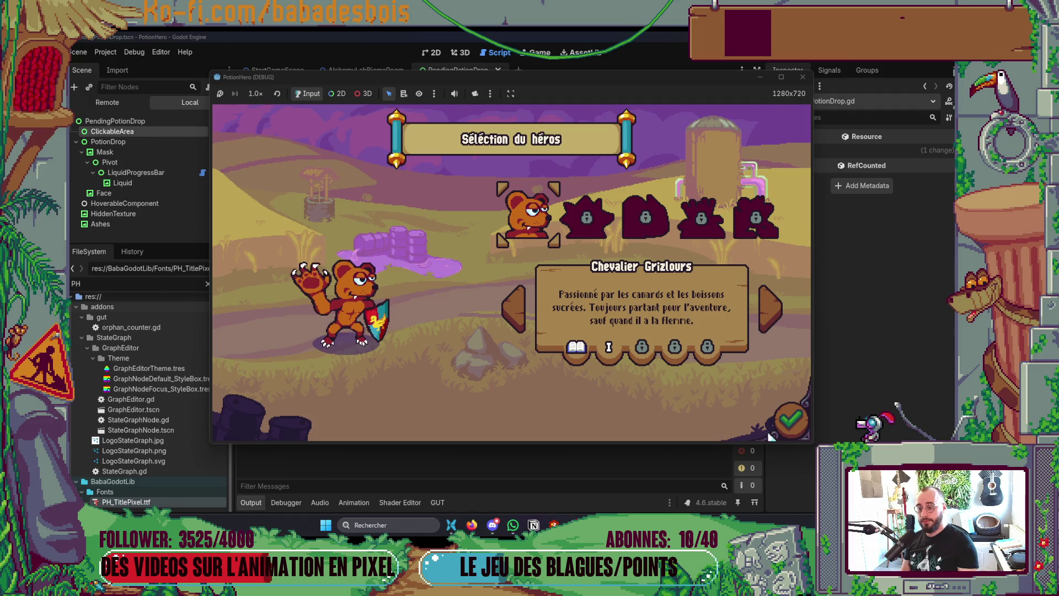
- Confirm the hero and adventure, skip the intro, and travel to the cauldron's alchemy mix
{"action": "left_click", "coordinate": [782, 433]}
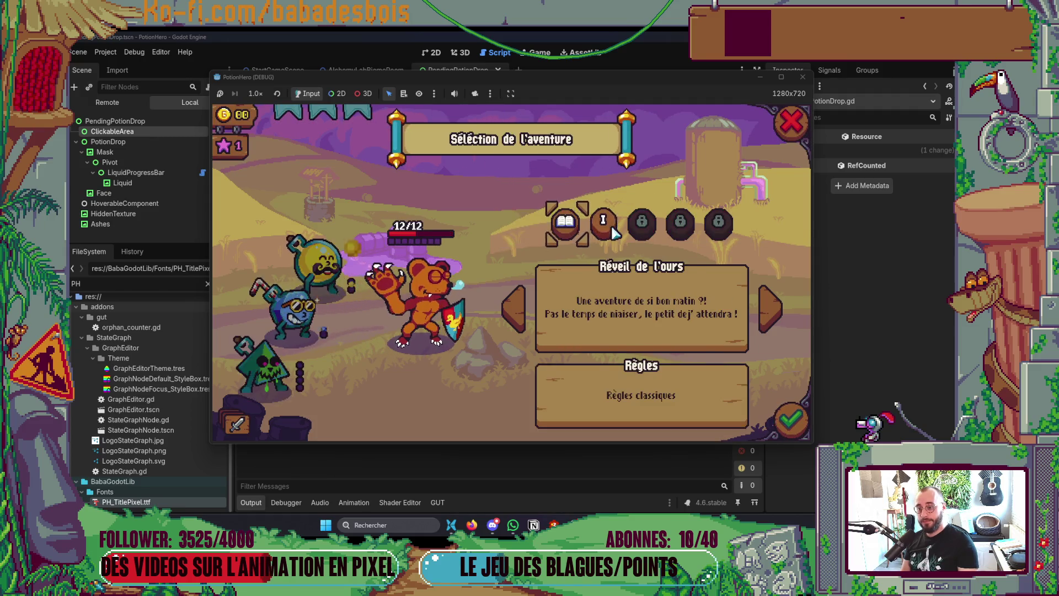
{"action": "left_click", "coordinate": [789, 433]}
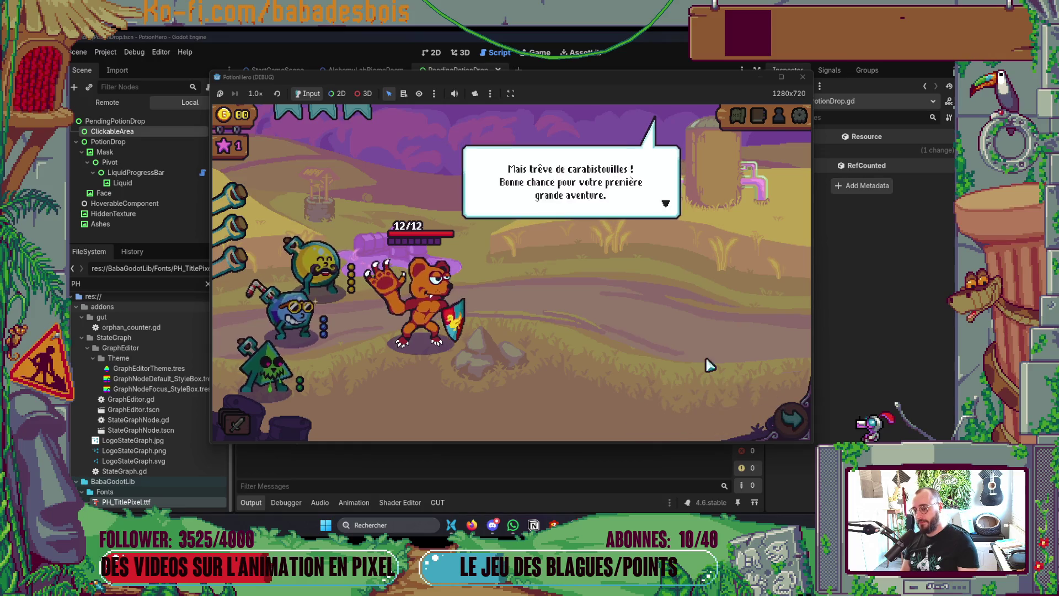
{"action": "left_click", "coordinate": [791, 419]}
{"action": "left_click", "coordinate": [308, 300]}
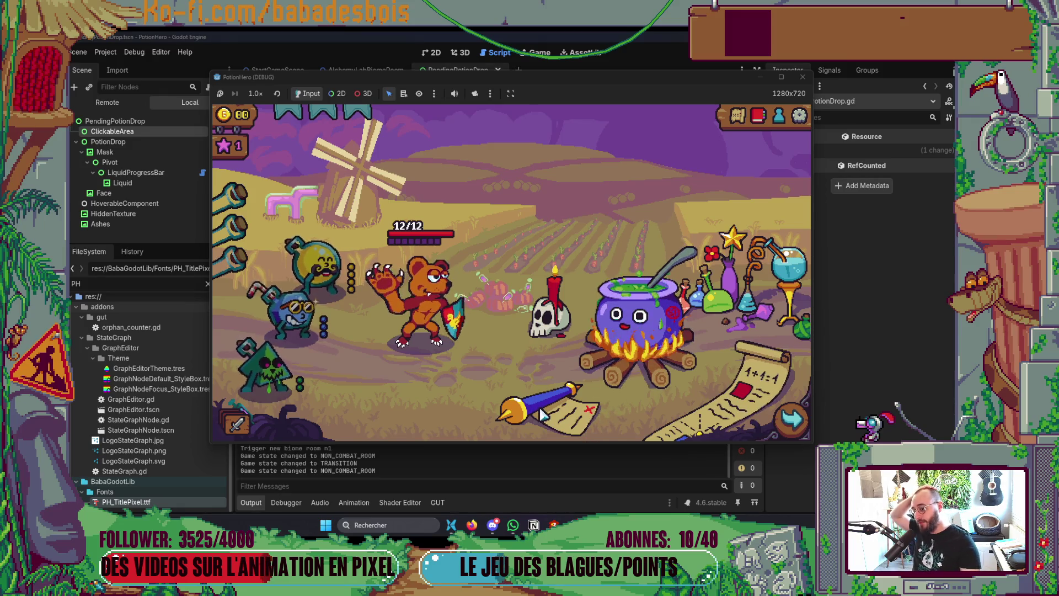
{"action": "left_click", "coordinate": [627, 374]}
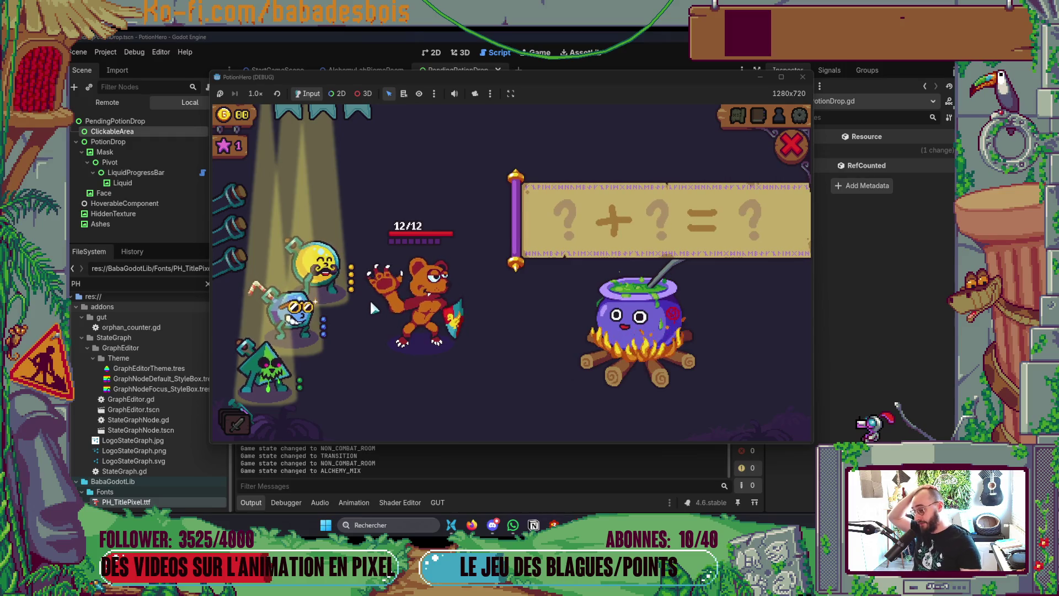
- Drag the yellow potion into the first slot of the ? + ? = ? recipe
{"action": "mouse_move", "coordinate": [341, 264]}
{"action": "mouse_move", "coordinate": [341, 264]}
{"action": "left_mouse_down"}
{"action": "mouse_move", "coordinate": [338, 205]}
{"action": "mouse_move", "coordinate": [568, 229]}
{"action": "left_mouse_up"}
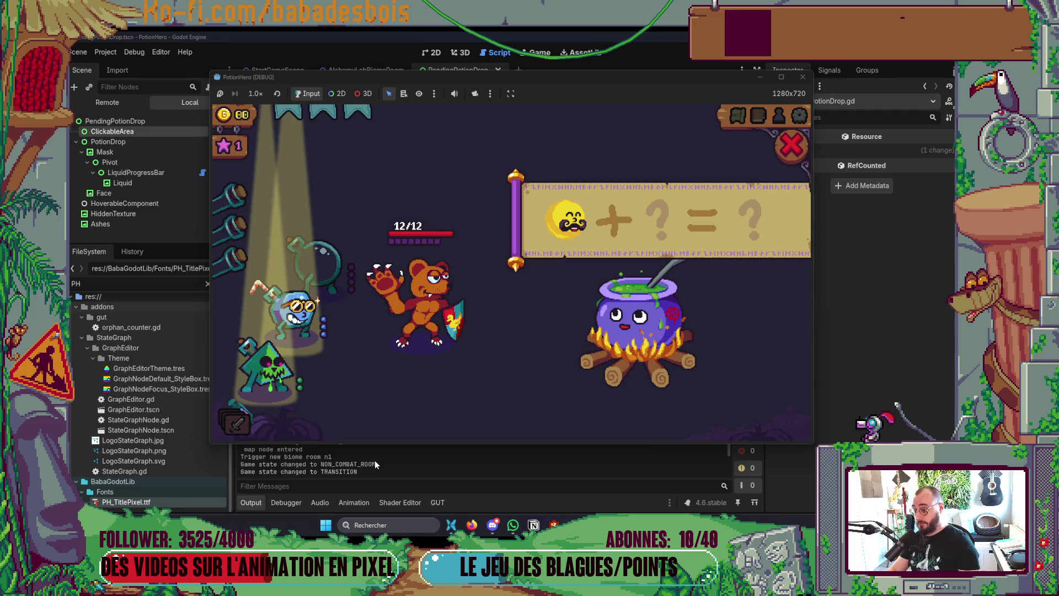
{"action": "key", "text": "alt+Tab"}
- Undo the connect edits in Neovim until the inline func(event) handler cancelling on ui_accept returns
{"action": "key", "text": "alt+Tab"}
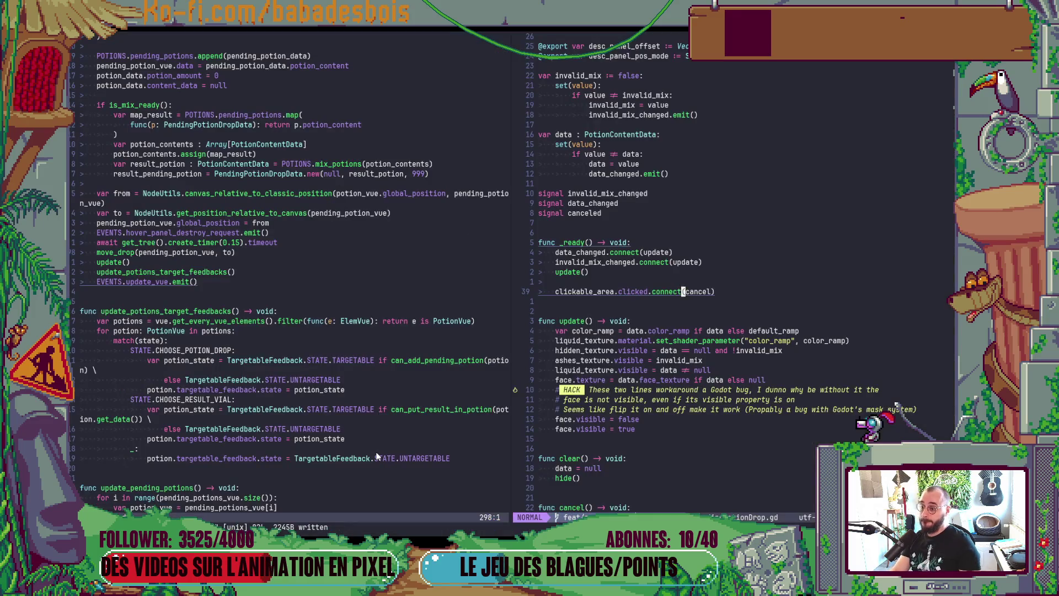
{"action": "key", "text": "alt+Tab"}
{"action": "key", "text": "Tab"}
{"action": "left_click", "coordinate": [253, 206]}
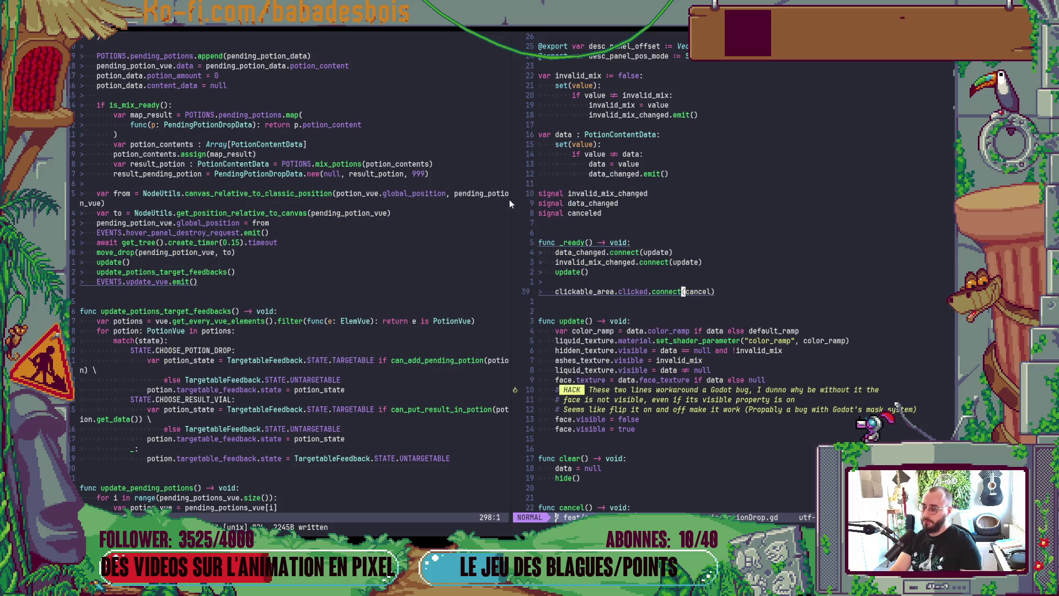
{"action": "type", "text": "()"}
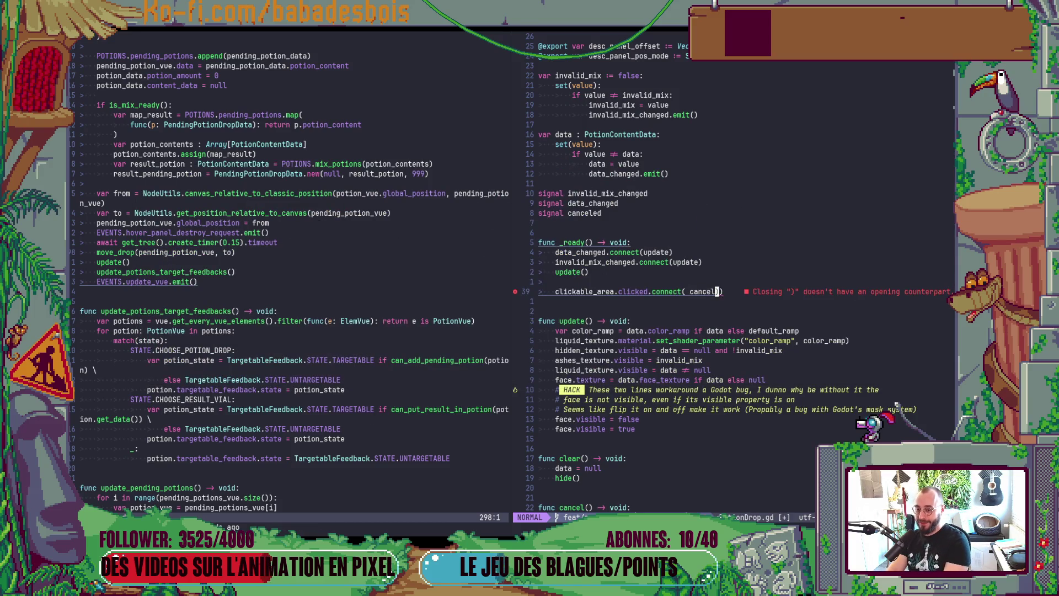
{"action": "key", "text": "Escape"}
{"action": "key", "text": "p"}
{"action": "key", "text": "u"}
{"action": "key", "text": "u"}
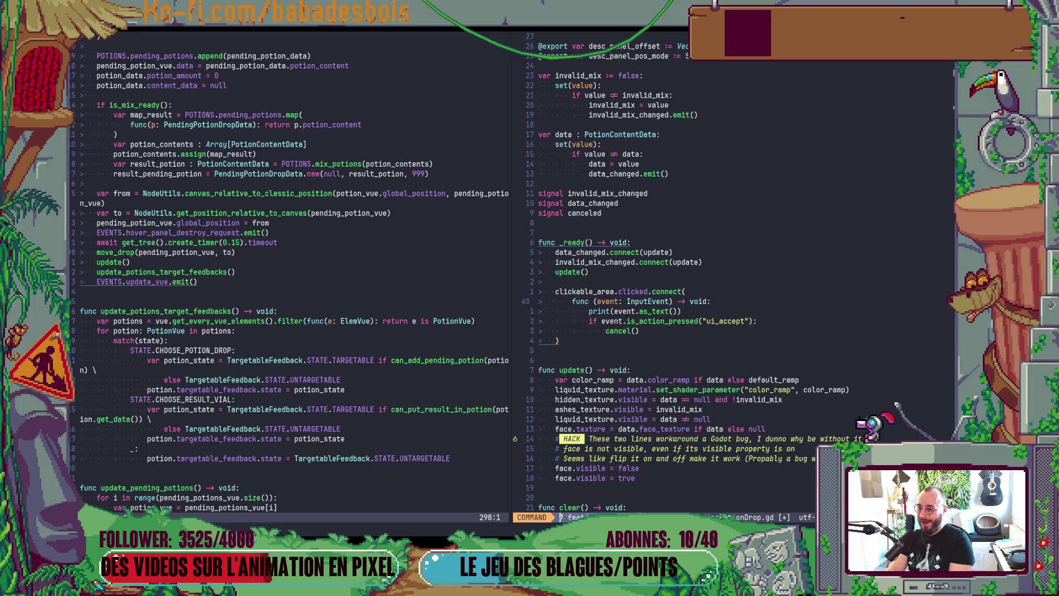
{"action": "key", "text": "alt+Tab"}
{"action": "key", "text": "alt+Tab"}
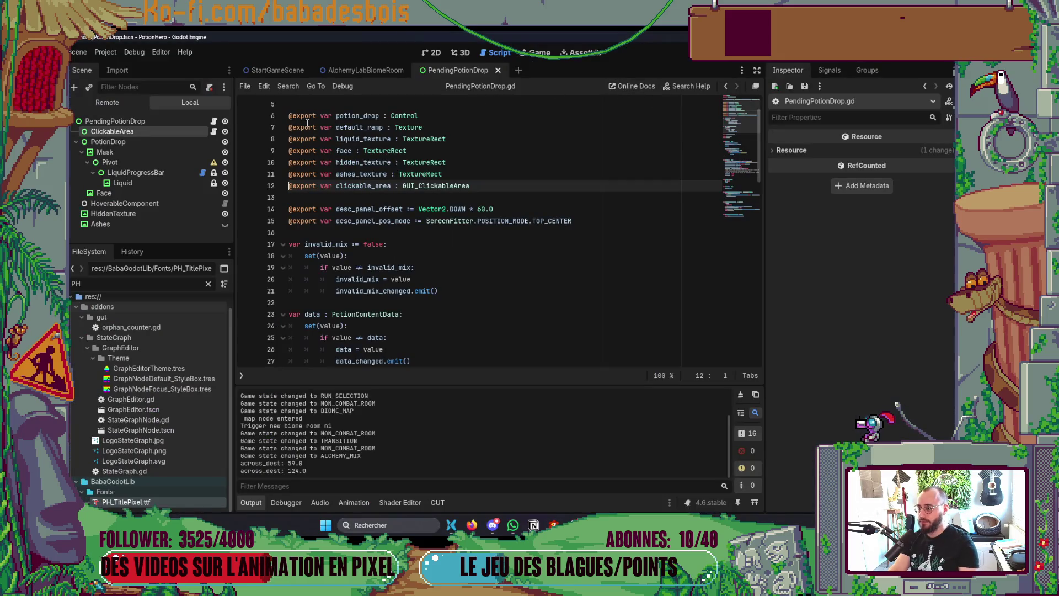
- Detach the script from the ClickableArea node in the Scene tree
{"action": "left_click", "coordinate": [214, 132]}
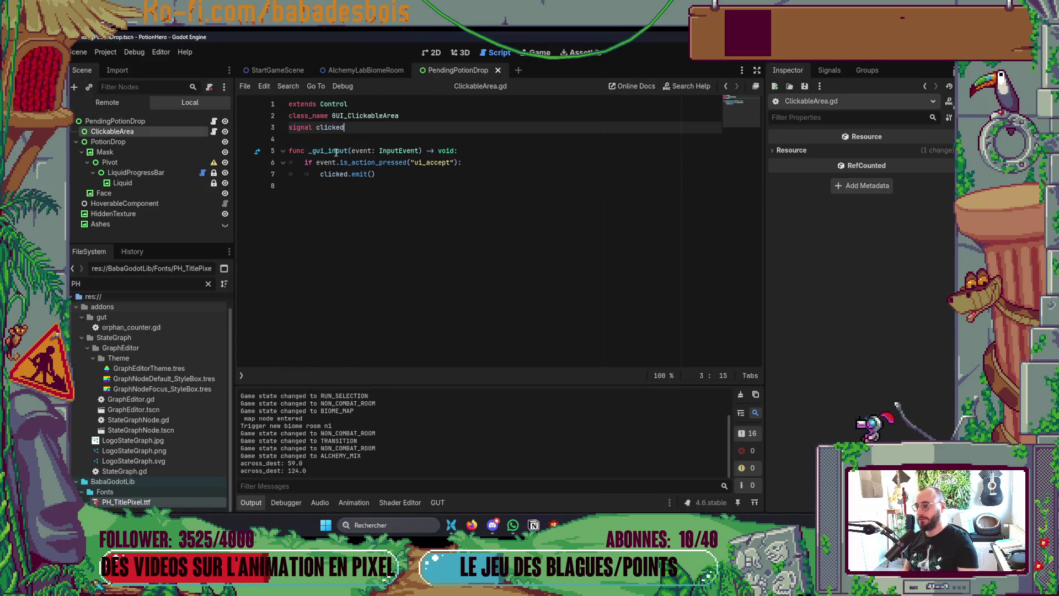
{"action": "right_click", "coordinate": [162, 137]}
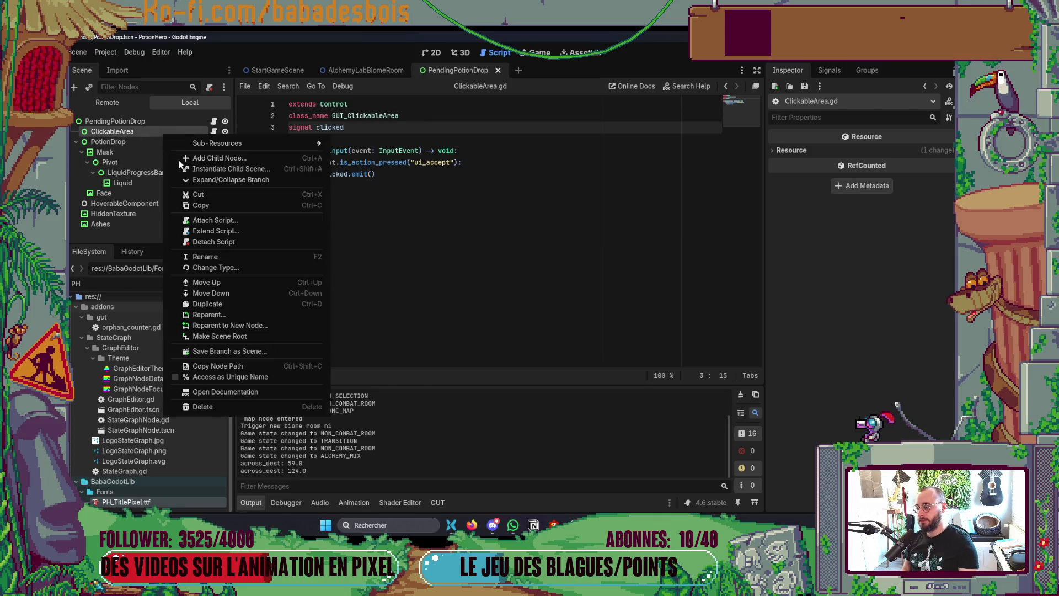
{"action": "left_click", "coordinate": [190, 238]}
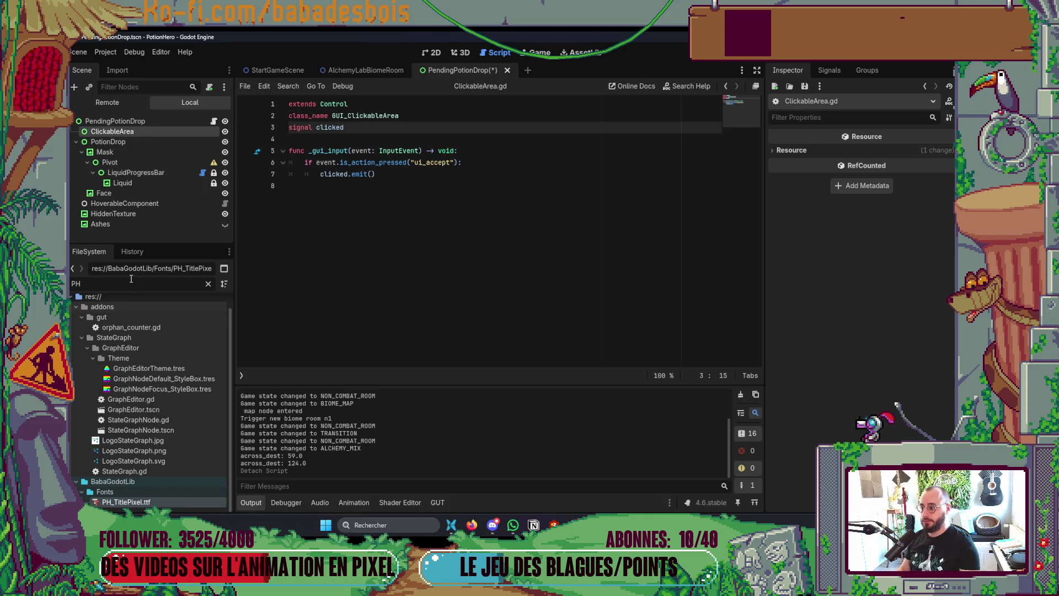
- Filter FileSystem for 'clickab' and delete ClickableArea.gd from the project
{"action": "type", "text": "click"}
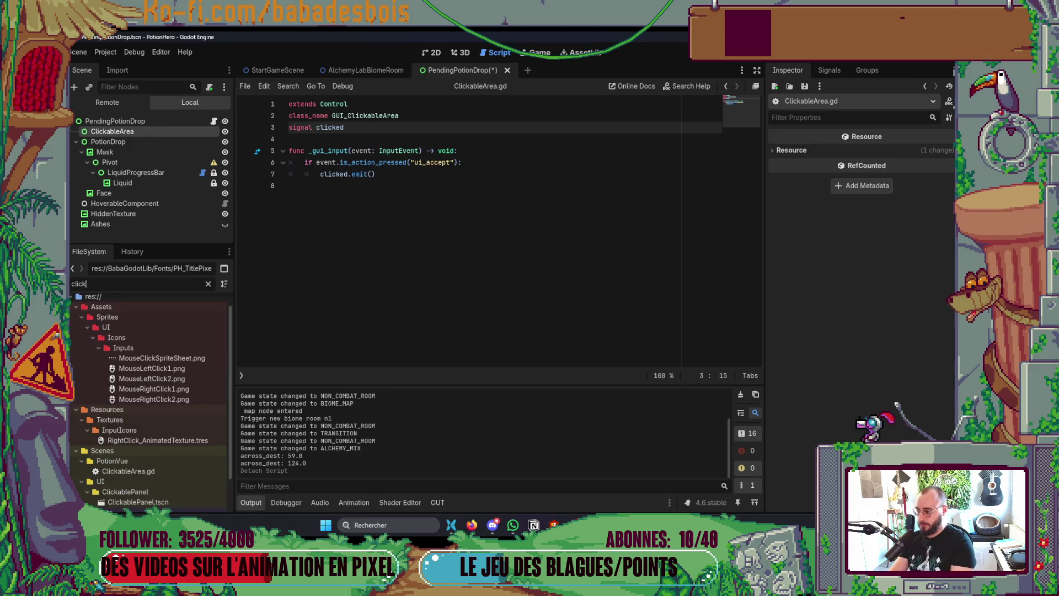
{"action": "type", "text": "ab"}
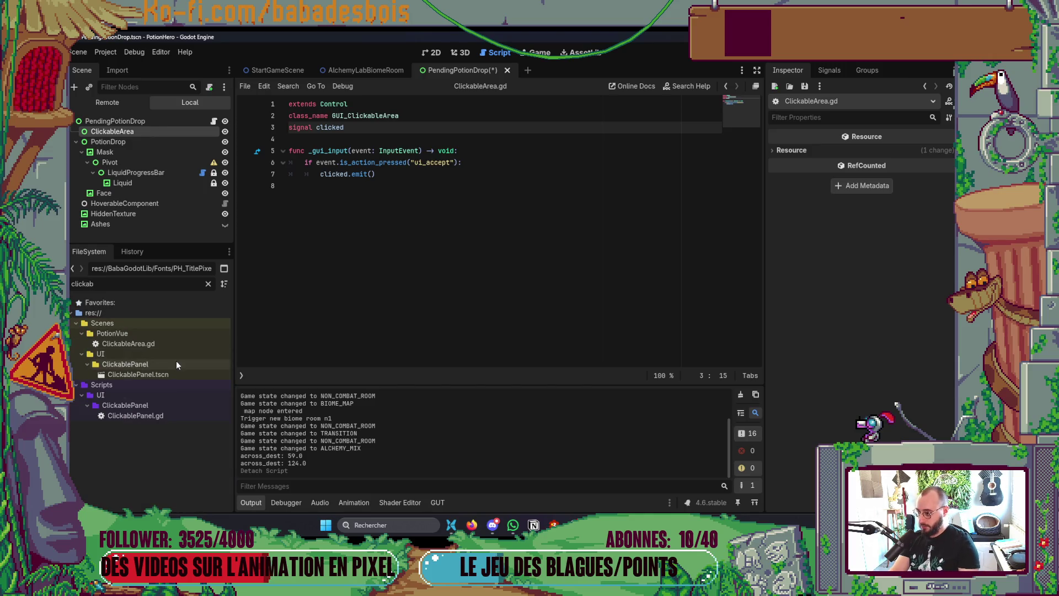
{"action": "left_click", "coordinate": [181, 344]}
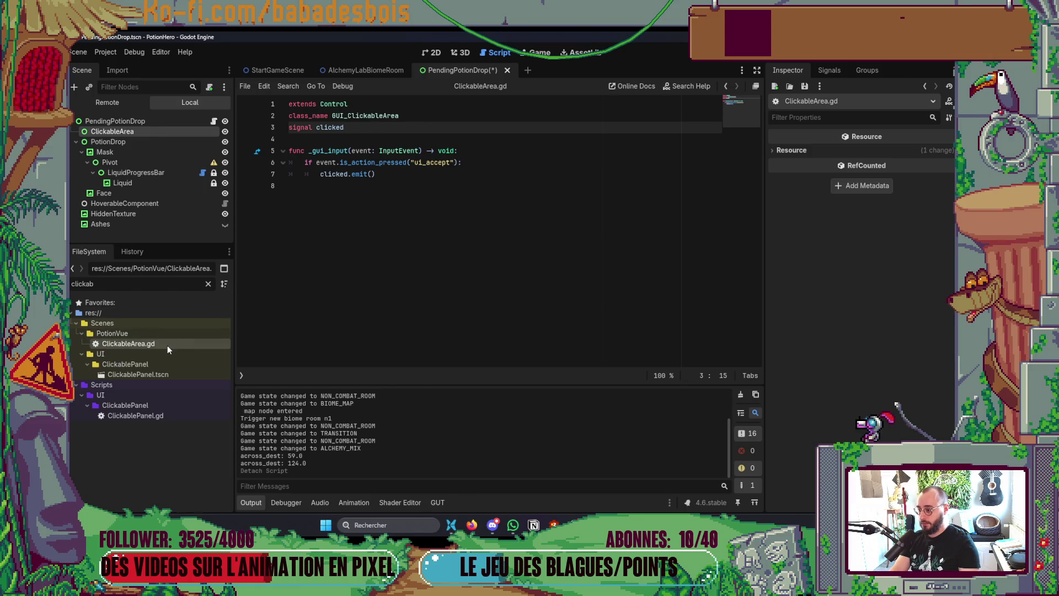
{"action": "right_click", "coordinate": [167, 345]}
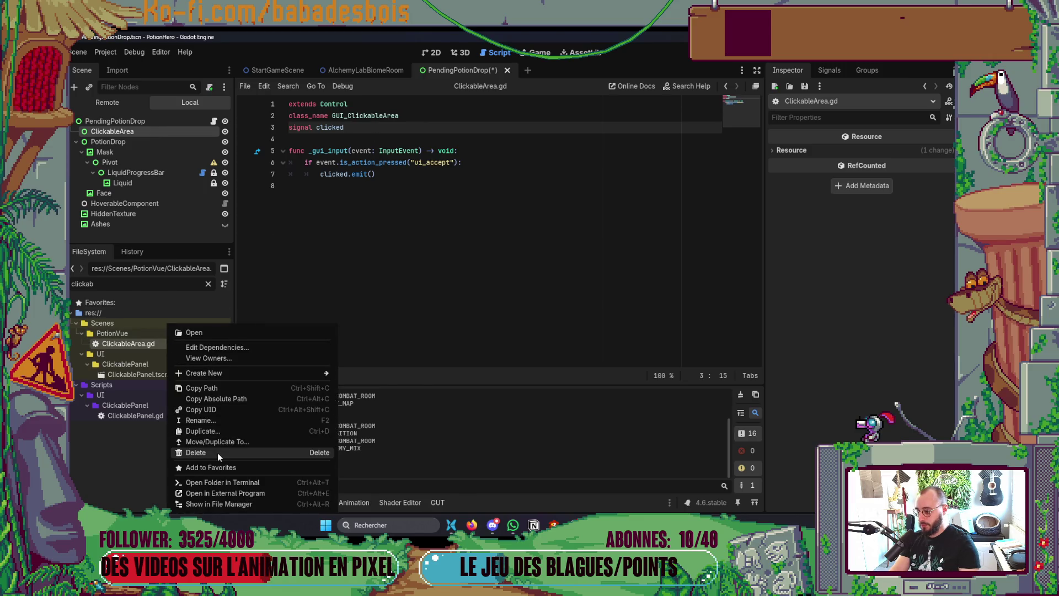
{"action": "left_click", "coordinate": [218, 452]}
{"action": "left_click", "coordinate": [452, 365]}
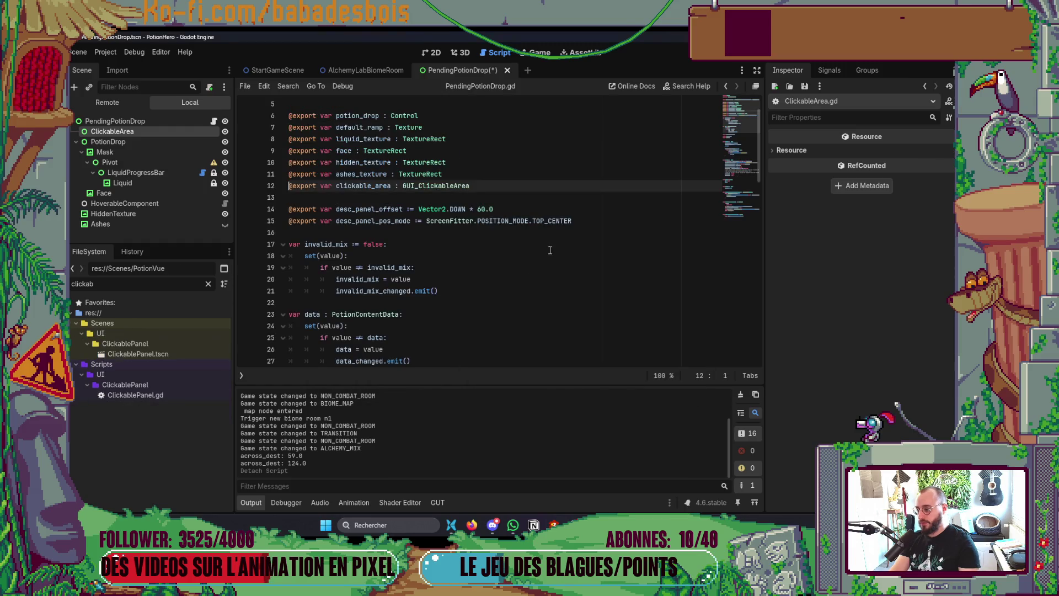
{"action": "left_click", "coordinate": [105, 142]}
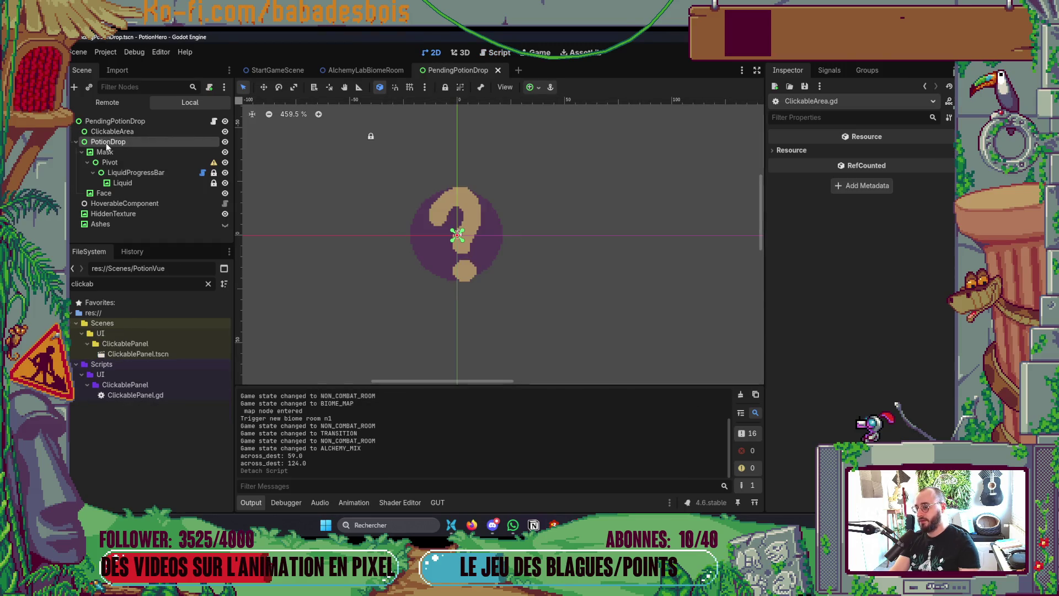
- Set the PendingPotionDrop root node's mouse filter to Stop
{"action": "left_click", "coordinate": [128, 134]}
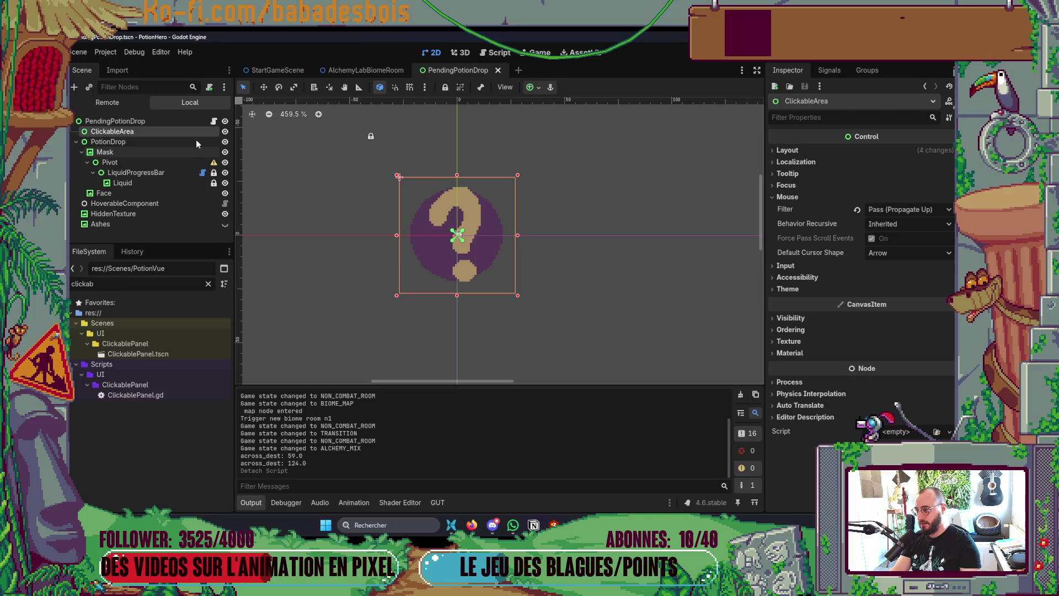
{"action": "left_click", "coordinate": [178, 122]}
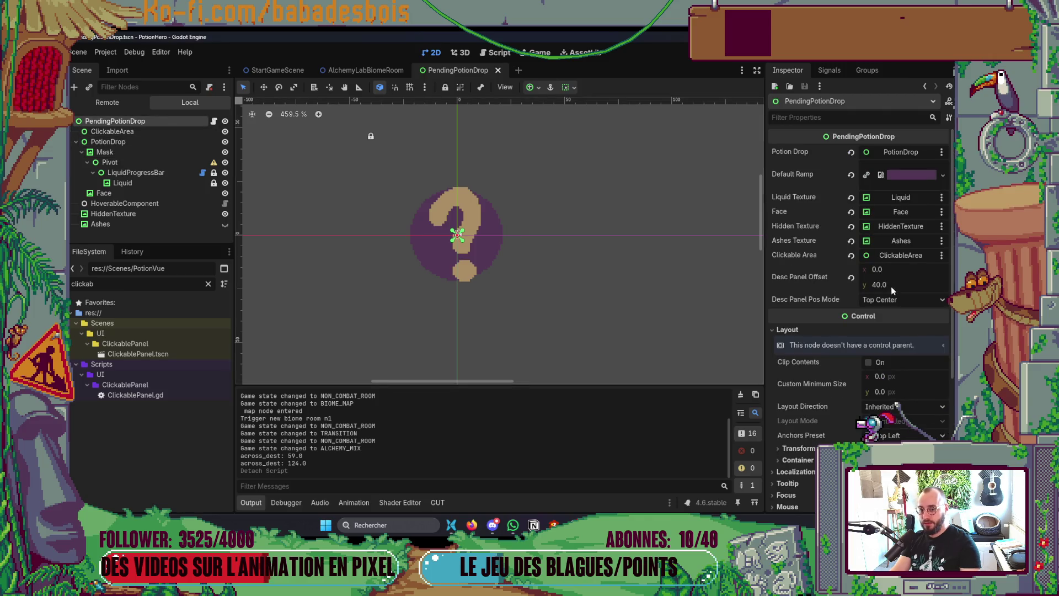
{"action": "scroll", "coordinate": [882, 365], "scroll_direction": "down", "scroll_amount": 3}
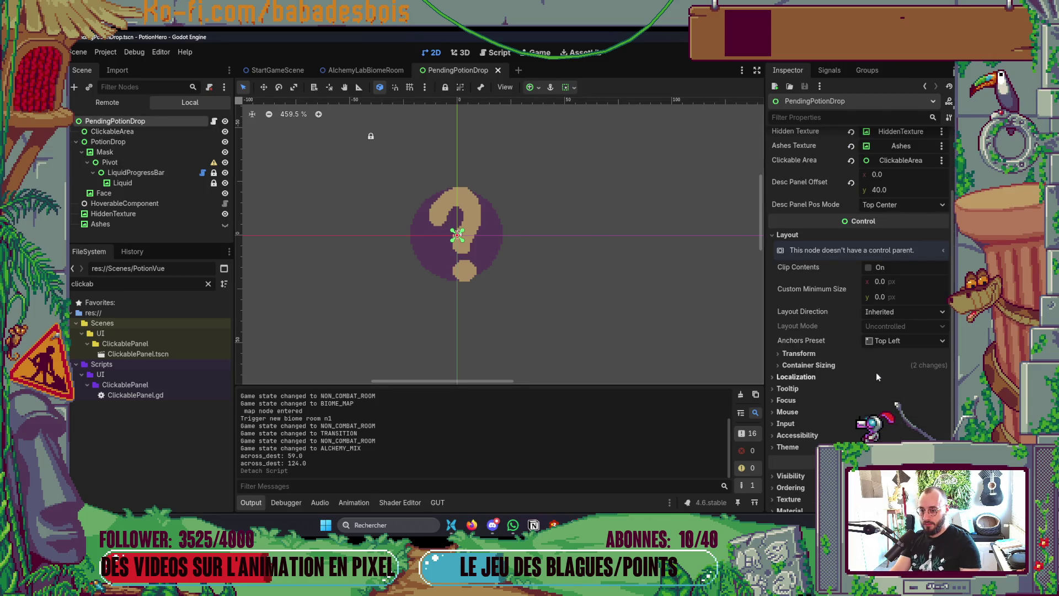
{"action": "left_click", "coordinate": [787, 411]}
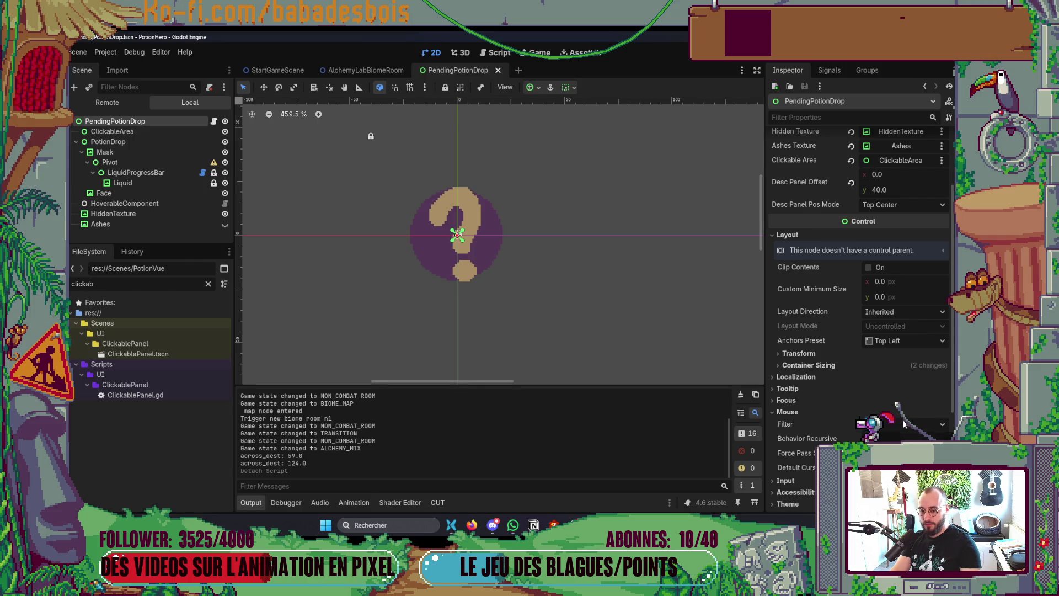
{"action": "left_click", "coordinate": [903, 430]}
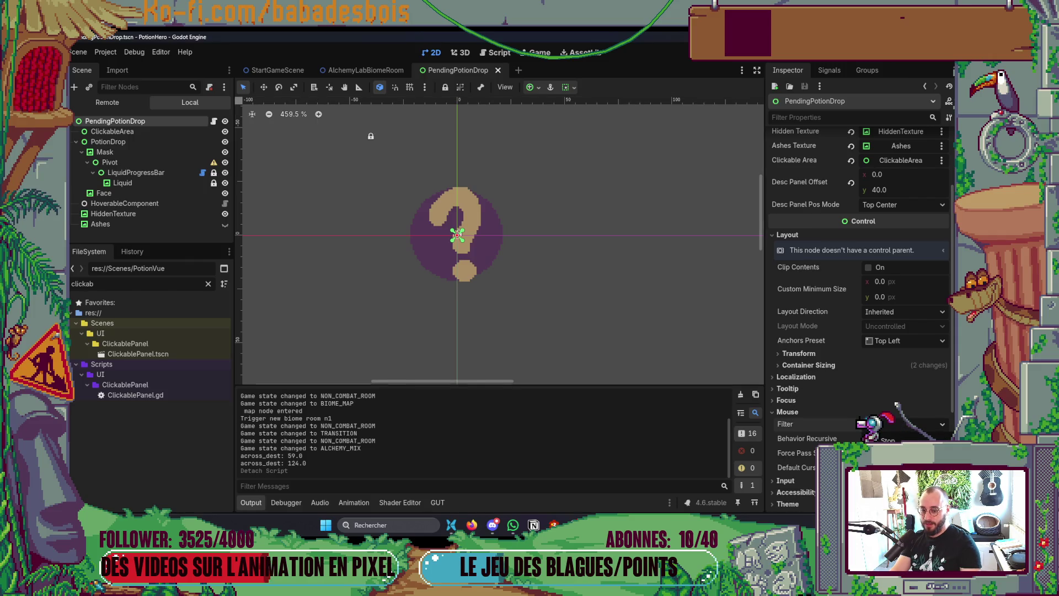
{"action": "left_click", "coordinate": [894, 437]}
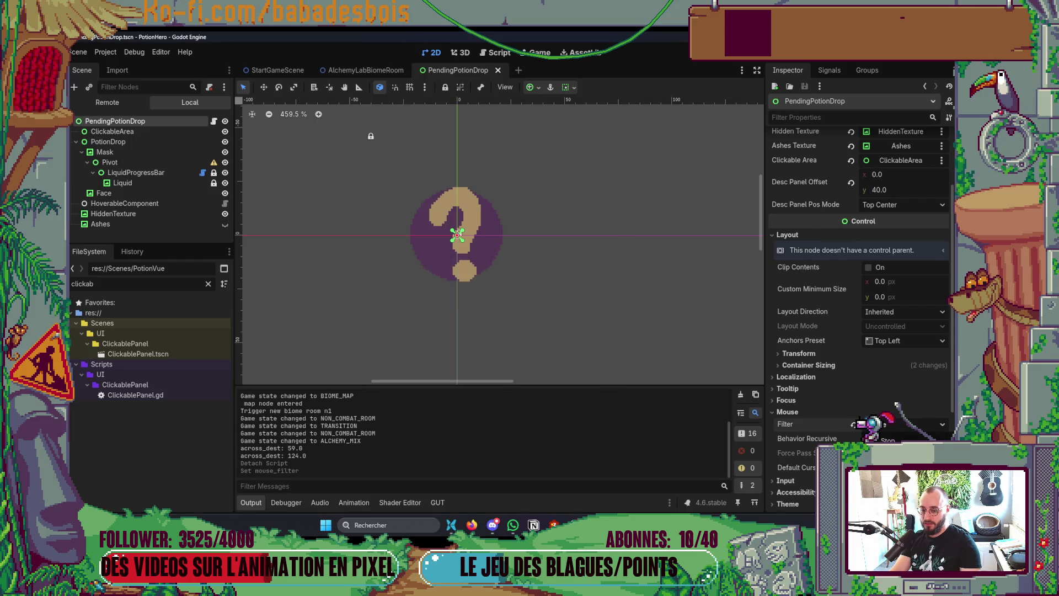
- Keep ClickableArea's mouse filter on Pass (Propagate Up) and save the scene
{"action": "left_click", "coordinate": [128, 131]}
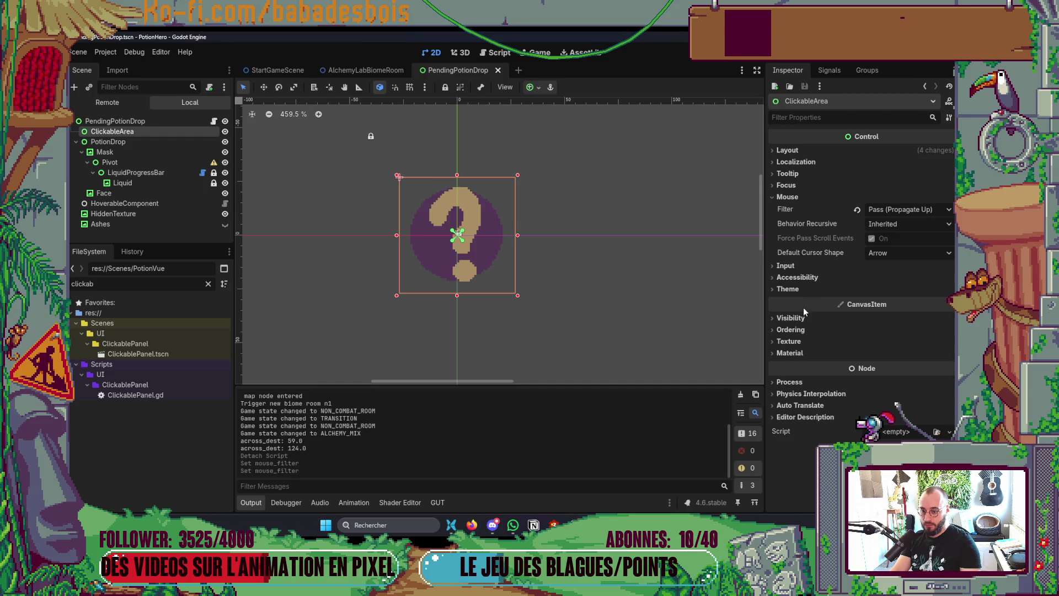
{"action": "left_click", "coordinate": [811, 266]}
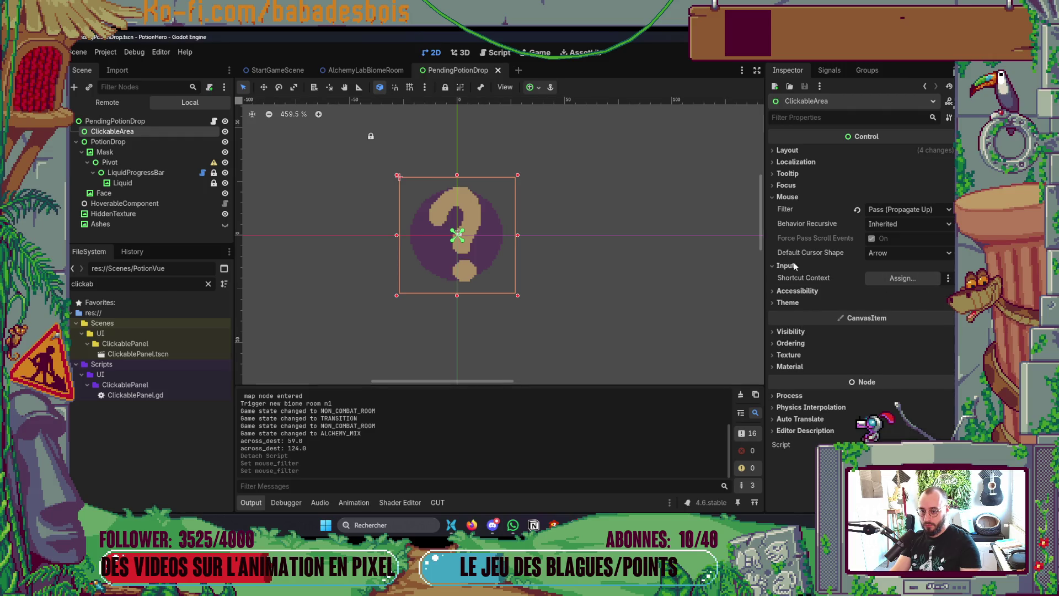
{"action": "left_click", "coordinate": [789, 266]}
{"action": "left_click", "coordinate": [917, 209]}
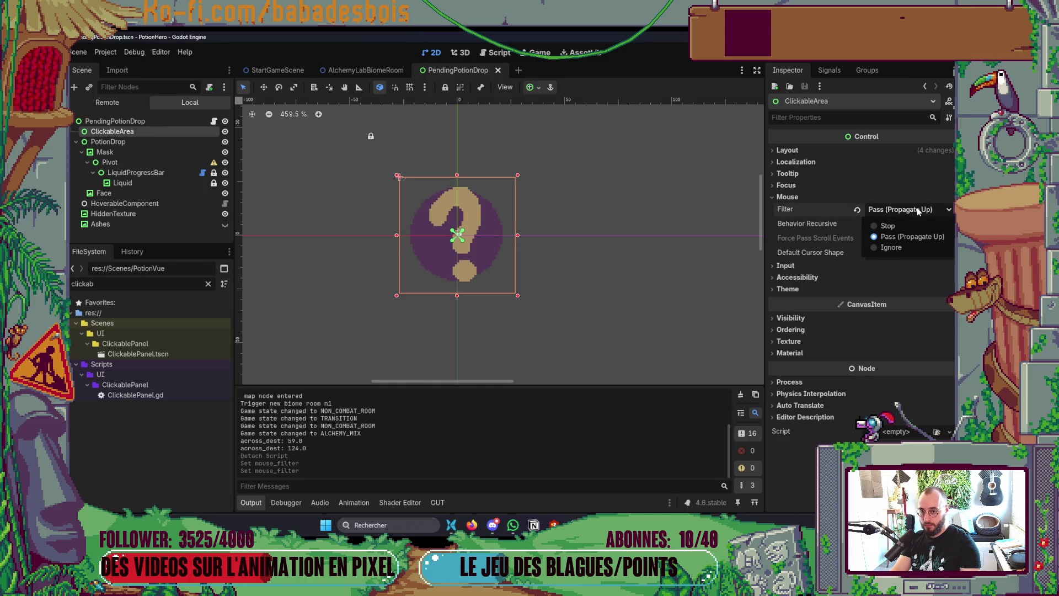
{"action": "left_click", "coordinate": [915, 237]}
{"action": "key", "text": "ctrl+s"}
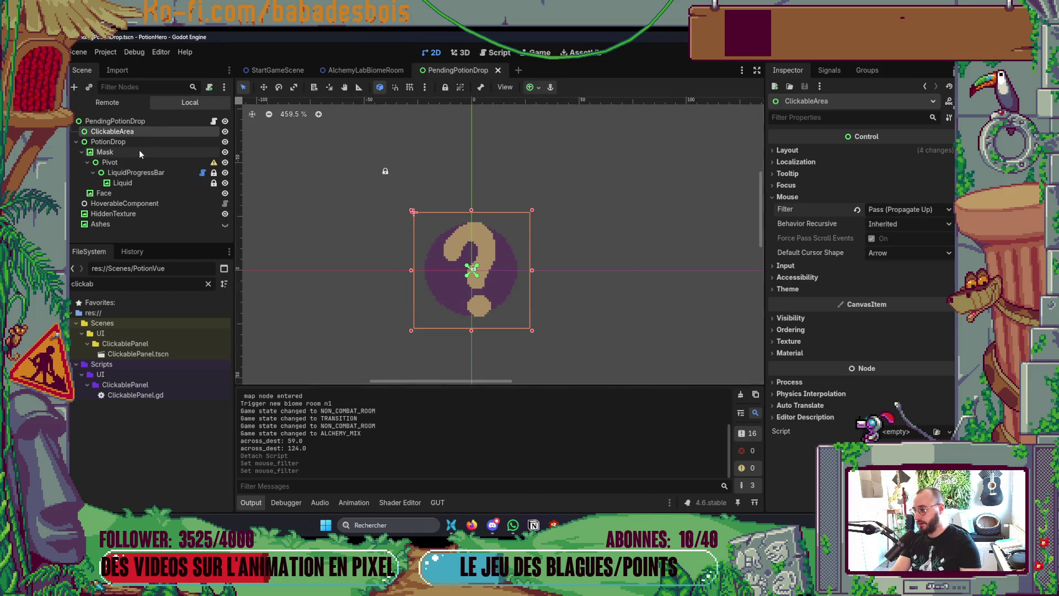
{"action": "left_click", "coordinate": [145, 141]}
{"action": "key", "text": "alt+Tab"}
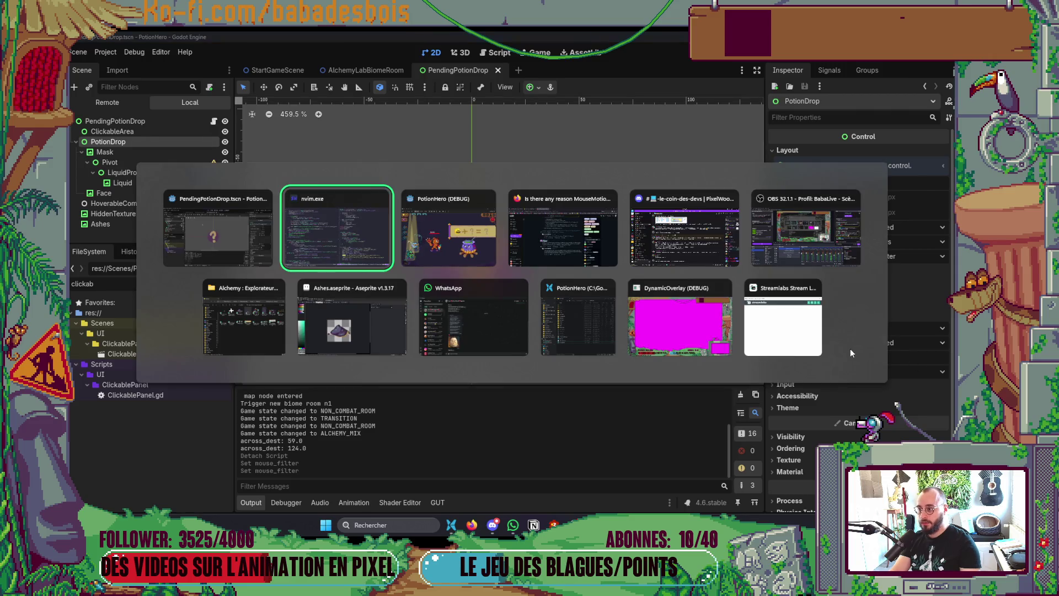
- Show the Debugger's last clicked control, then cancel the game's recipe panel and check it
{"action": "key", "text": "alt+Tab"}
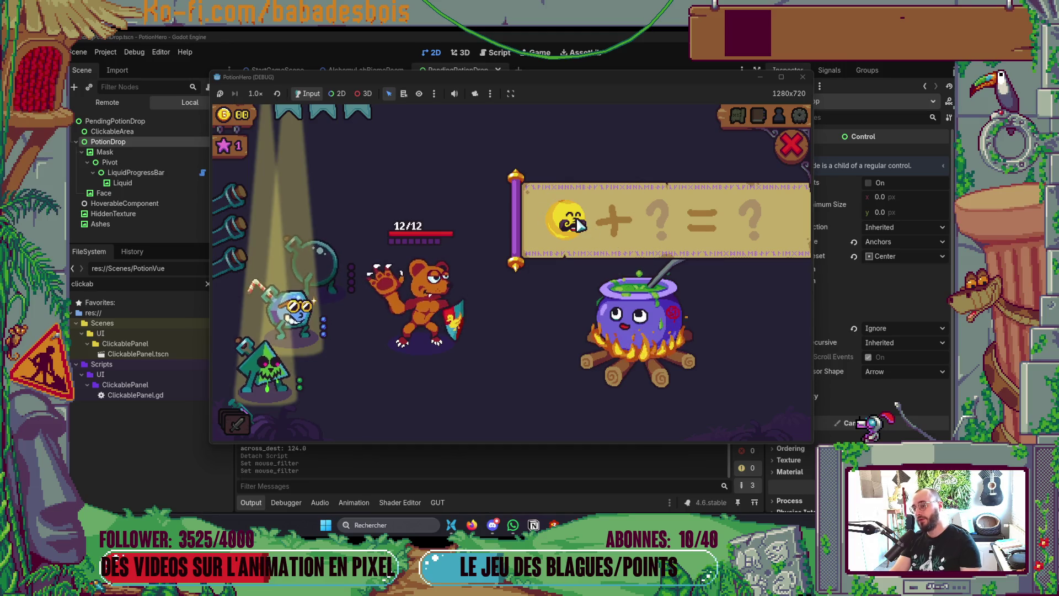
{"action": "key", "text": "alt+Tab"}
{"action": "key", "text": "alt+Tab"}
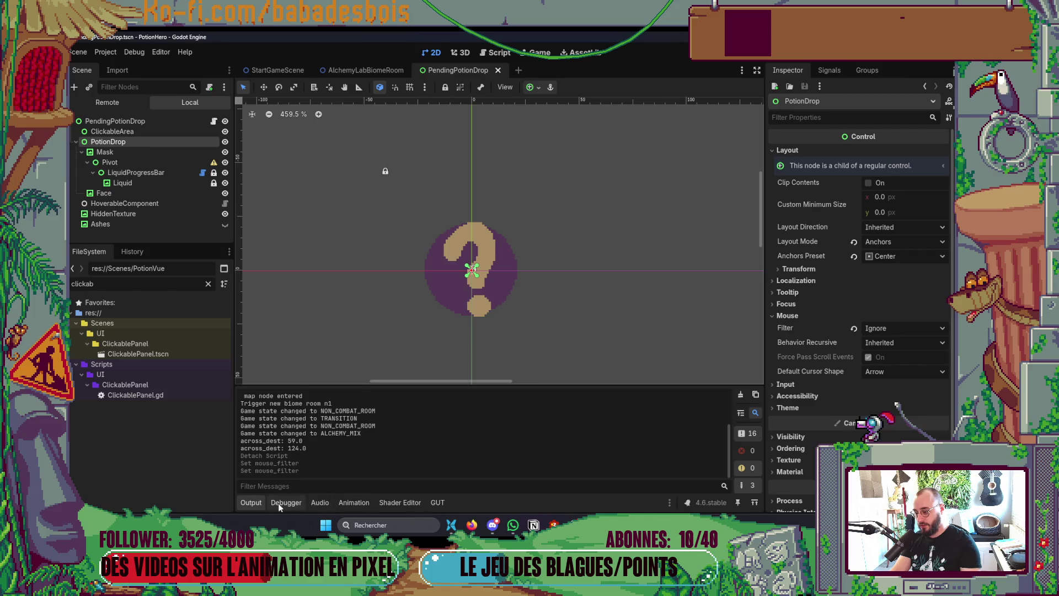
{"action": "left_click", "coordinate": [283, 502]}
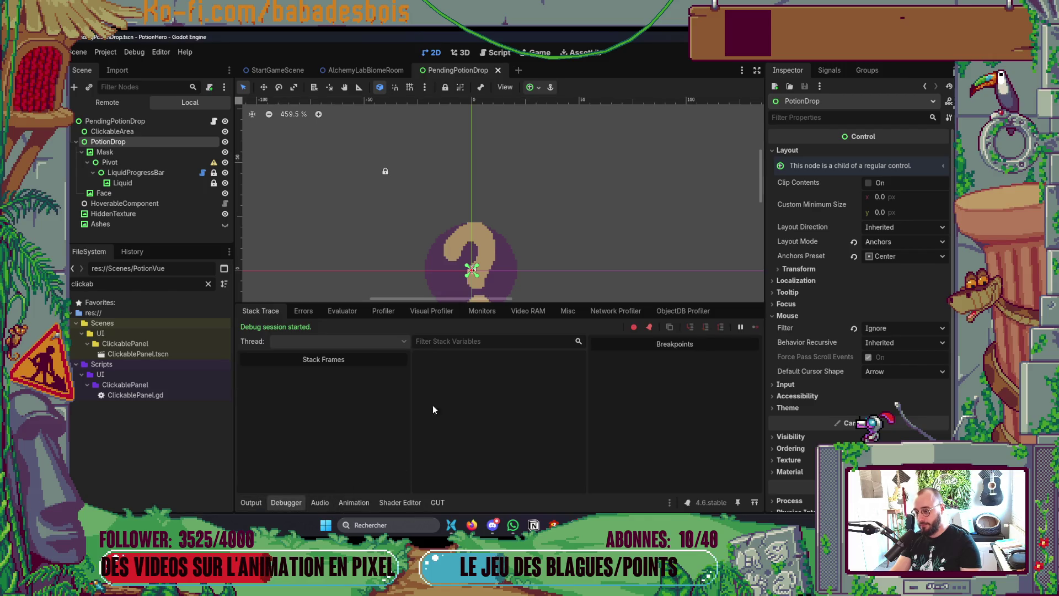
{"action": "left_click", "coordinate": [567, 310]}
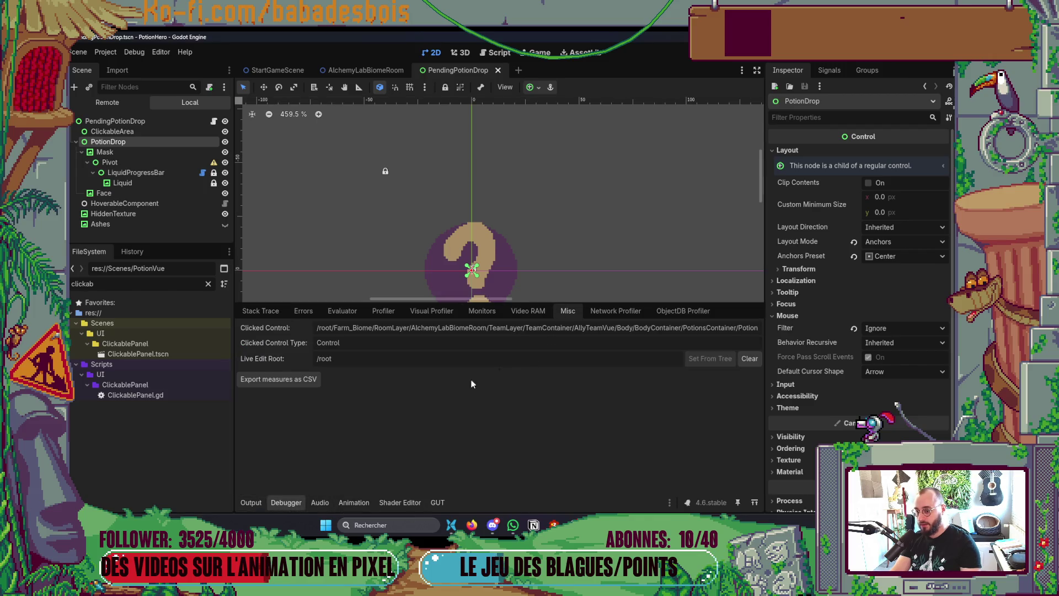
{"action": "left_click_drag", "start_coordinate": [634, 334], "coordinate": [805, 325]}
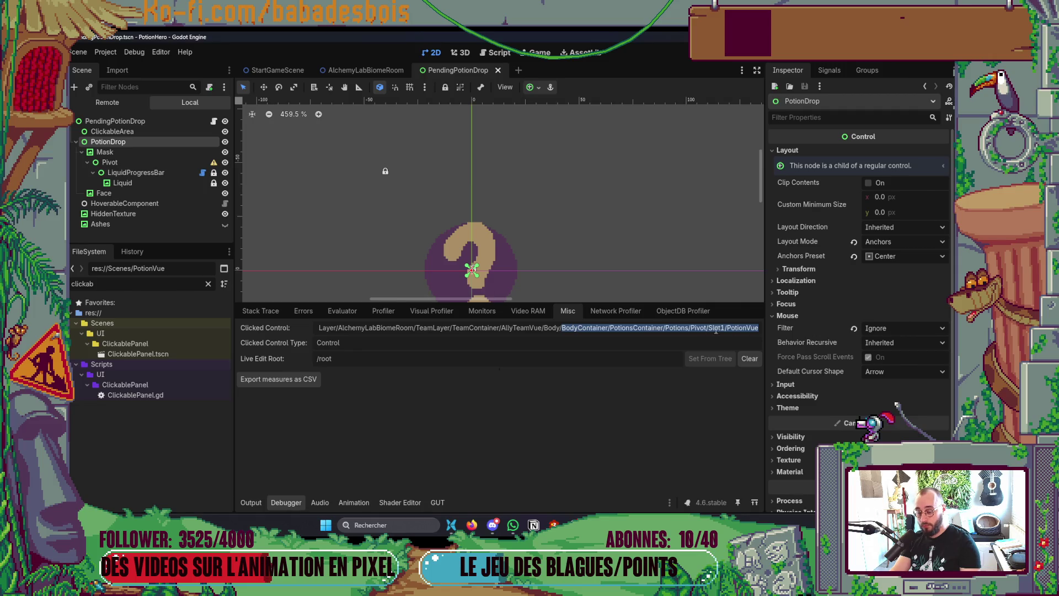
{"action": "key", "text": "alt+Tab"}
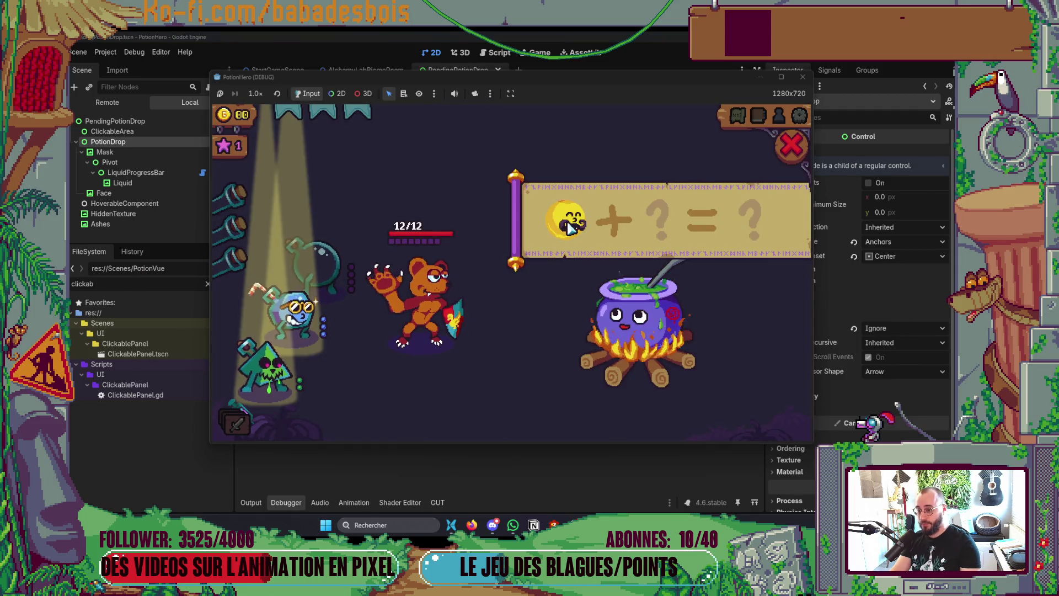
{"action": "left_click", "coordinate": [792, 145]}
{"action": "key", "text": "alt+Tab"}
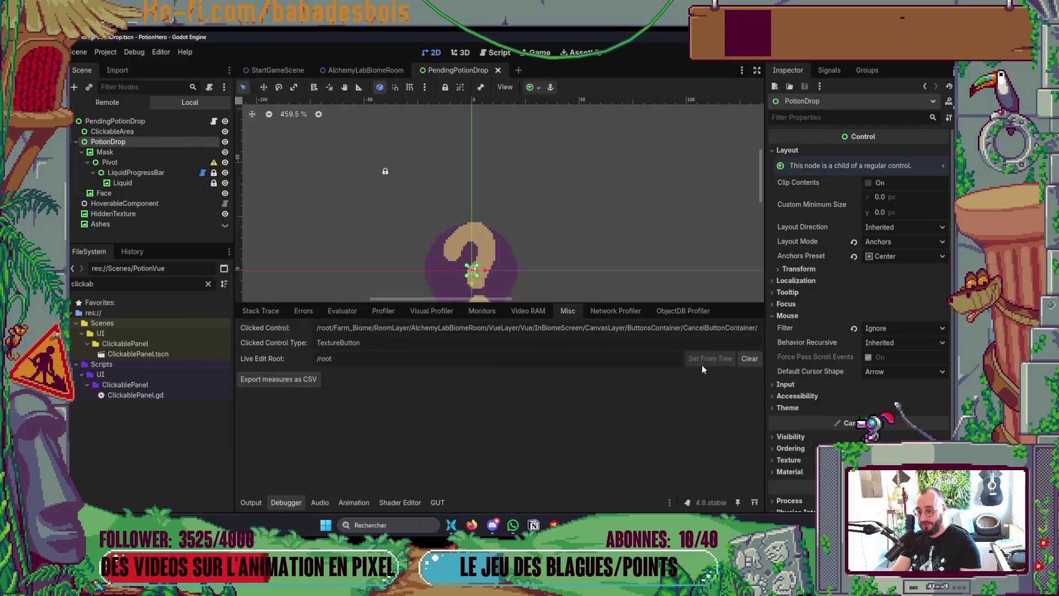
{"action": "double_click", "coordinate": [712, 331]}
- Click the cauldron in the game and confirm the clicked control path ends at ClickableArea
{"action": "key", "text": "alt+Tab"}
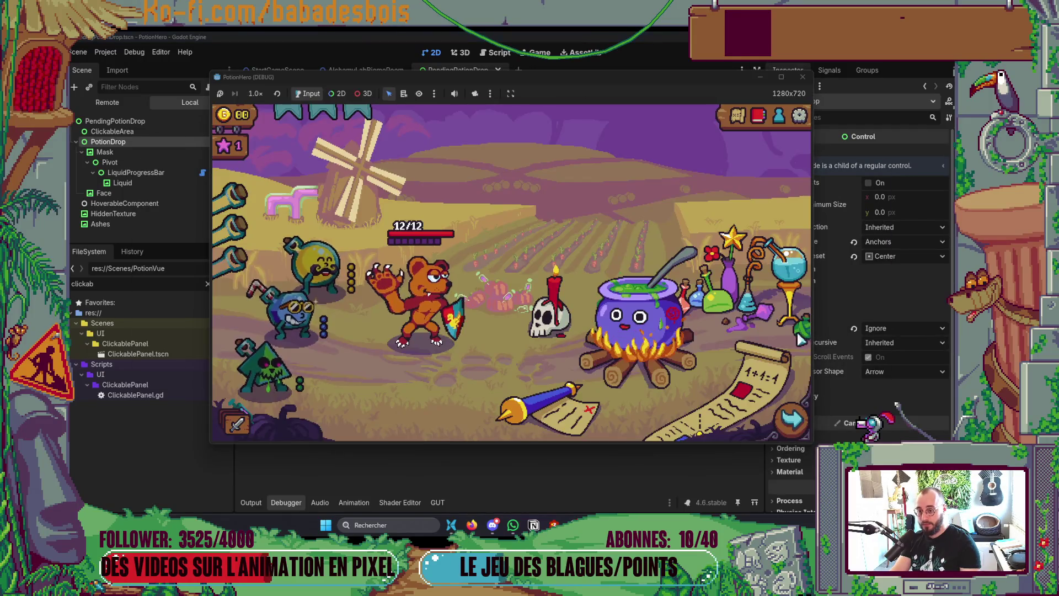
{"action": "left_click", "coordinate": [649, 332]}
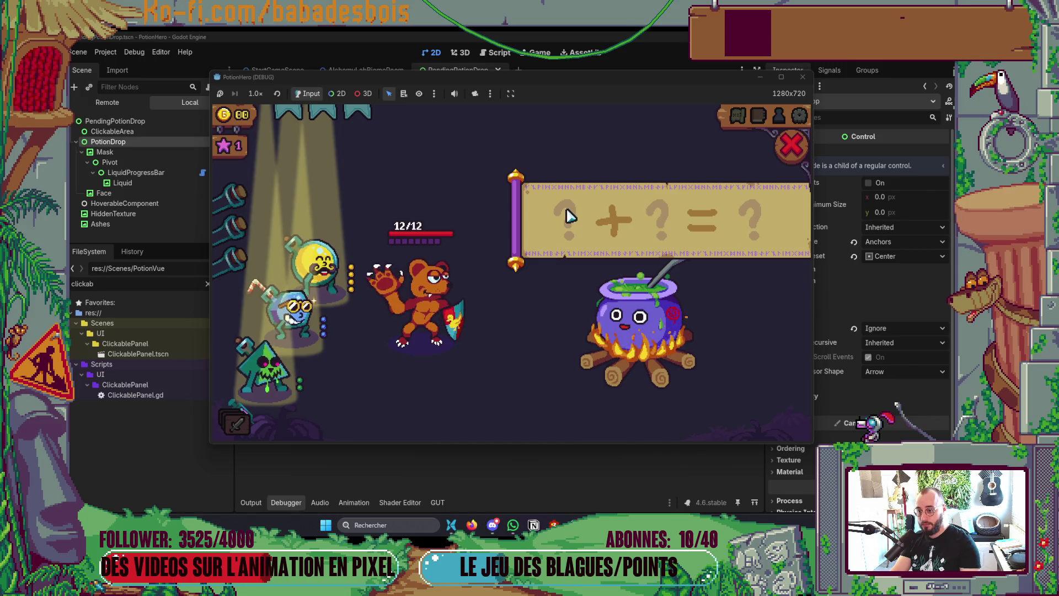
{"action": "key", "text": "alt+Tab"}
{"action": "left_click_drag", "start_coordinate": [717, 332], "coordinate": [760, 330]}
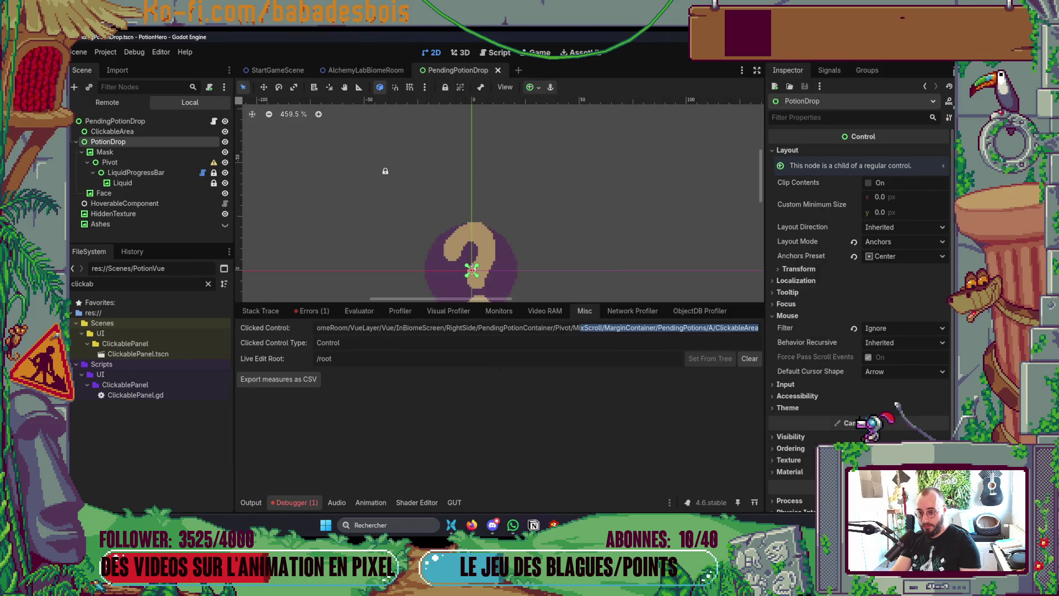
{"action": "left_click", "coordinate": [720, 333]}
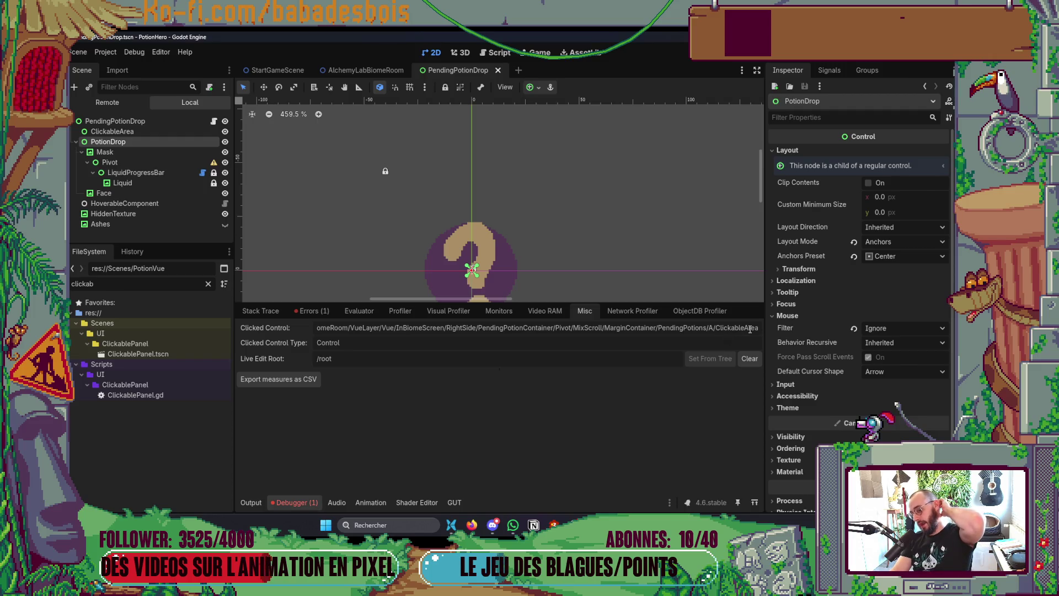
{"action": "key", "text": "alt+Tab"}
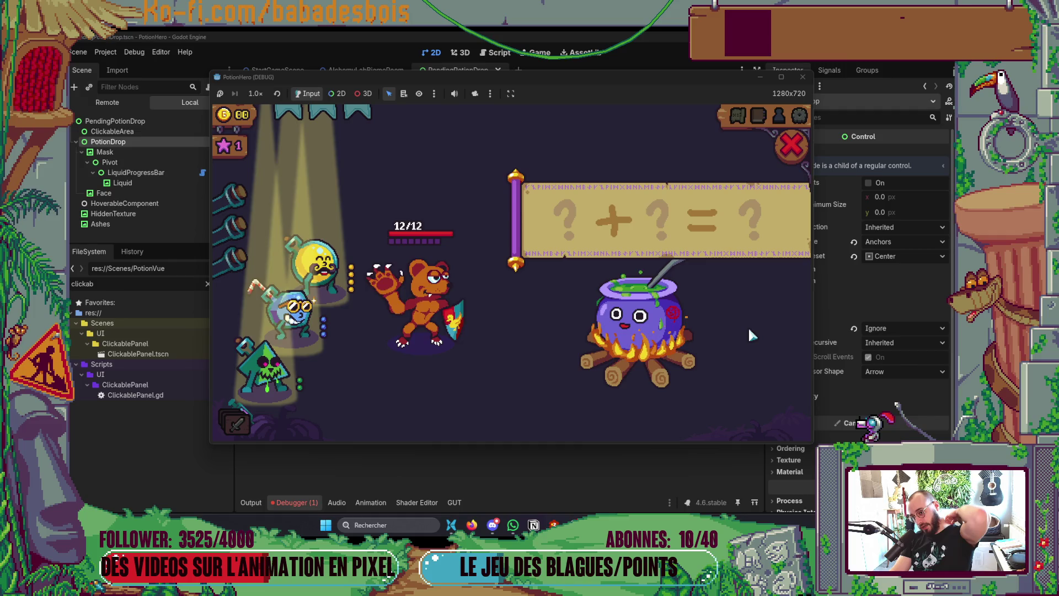
{"action": "mouse_move", "coordinate": [331, 267]}
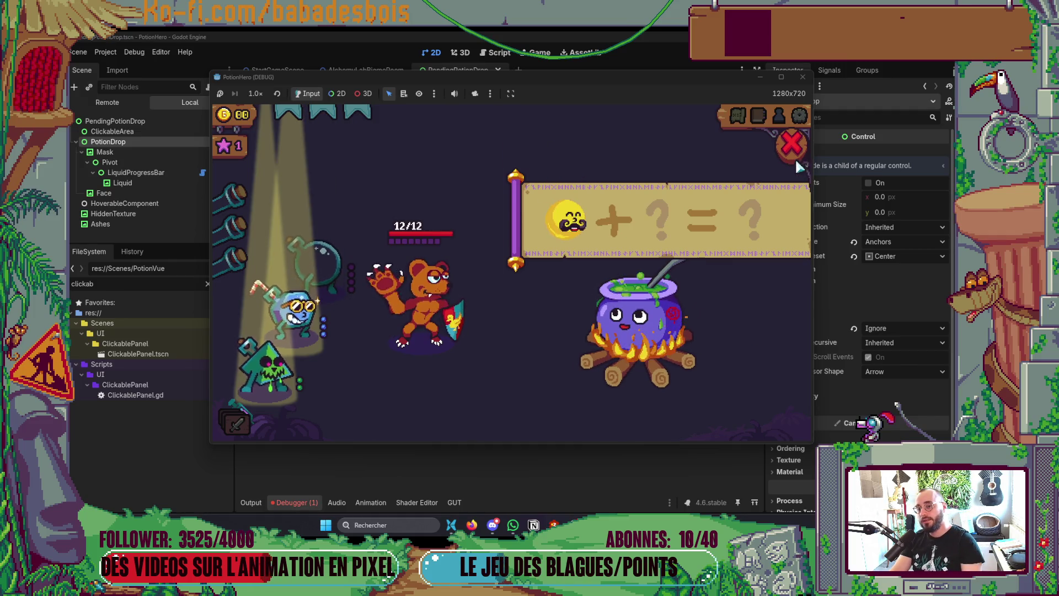
{"action": "key", "text": "alt+Tab"}
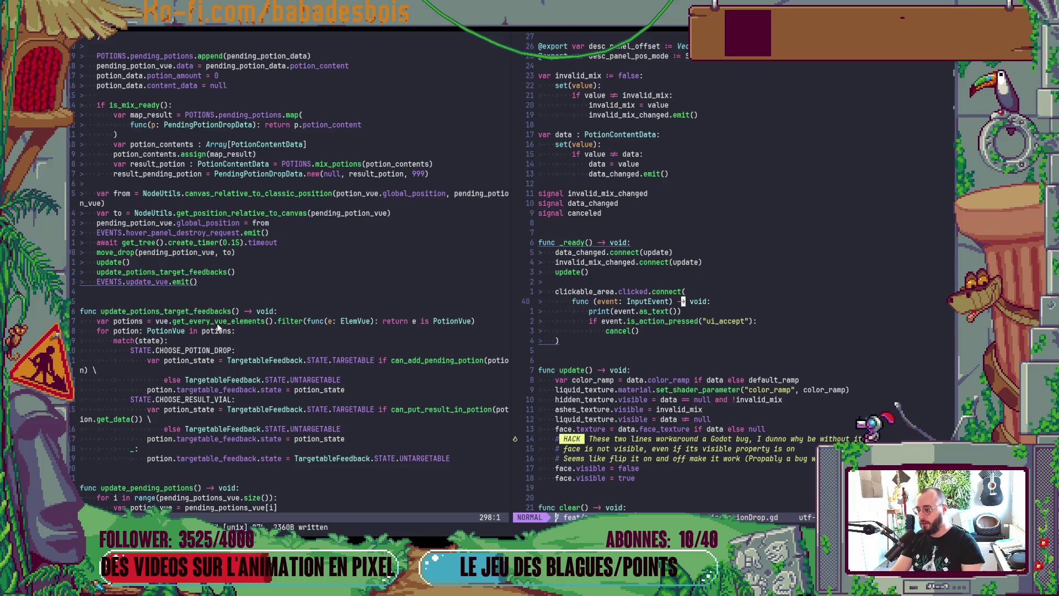
- Jump to the pending_potion_vue declaration in Neovim and back
{"action": "left_click", "coordinate": [174, 252]}
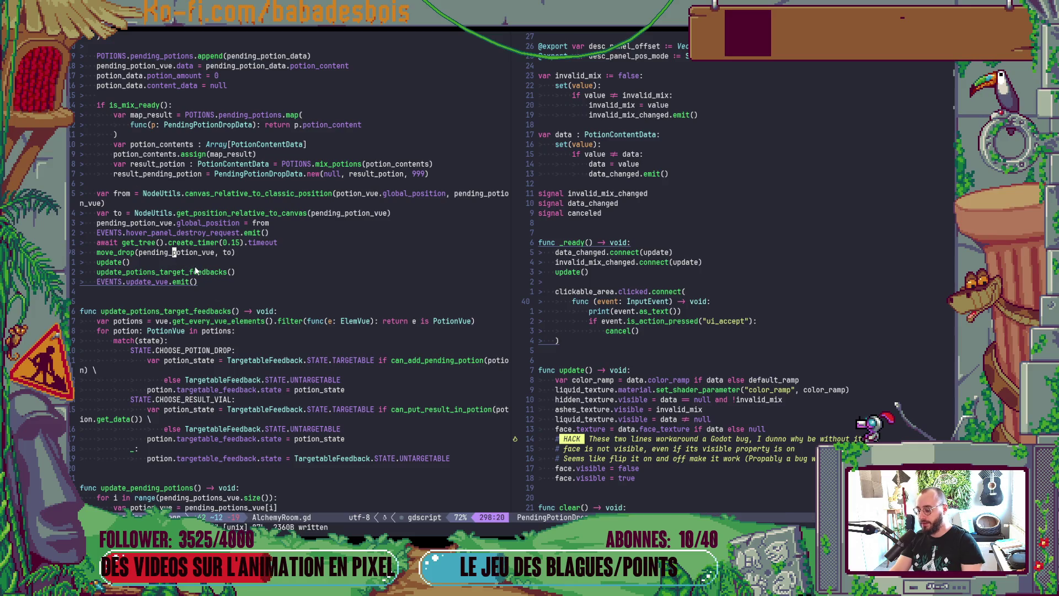
{"action": "key", "text": "g"}
{"action": "key", "text": "d"}
{"action": "scroll", "coordinate": [196, 271], "scroll_direction": "up", "scroll_amount": 3}
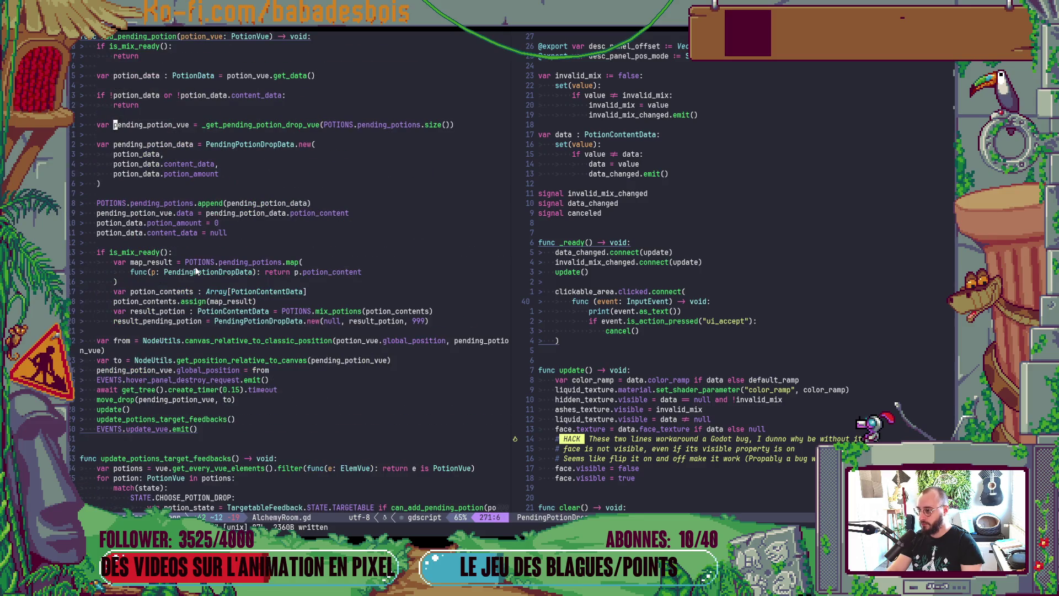
{"action": "key", "text": "ctrl+o"}
- Follow move_drop to its definition and check where potion_drop is declared
{"action": "key", "text": "asciicircum"}
{"action": "key", "text": "g"}
{"action": "key", "text": "d"}
{"action": "key", "text": "j"}
{"action": "key", "text": "j"}
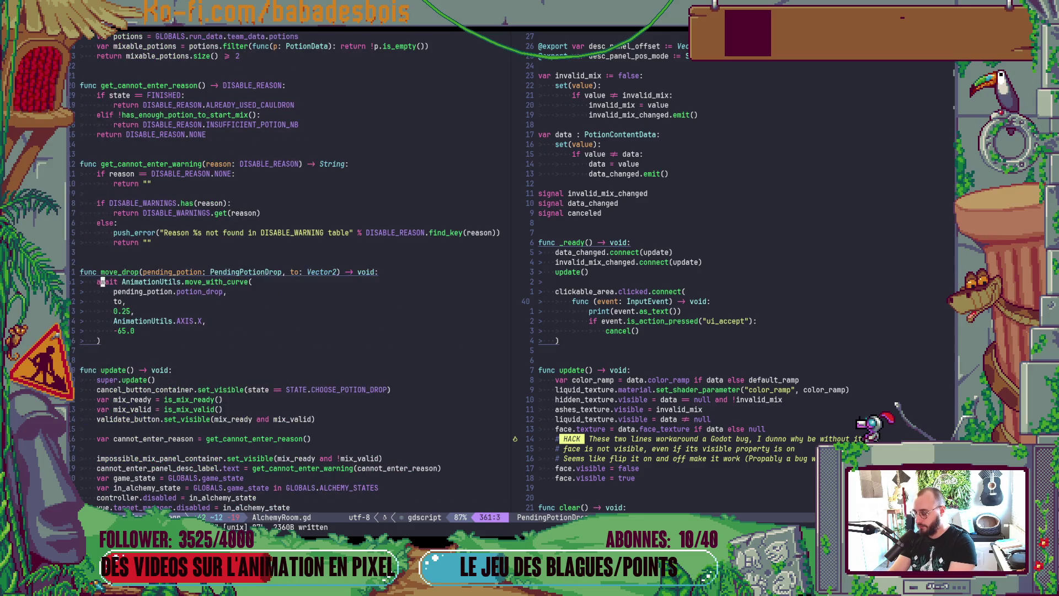
{"action": "key", "text": "w"}
{"action": "key", "text": "w"}
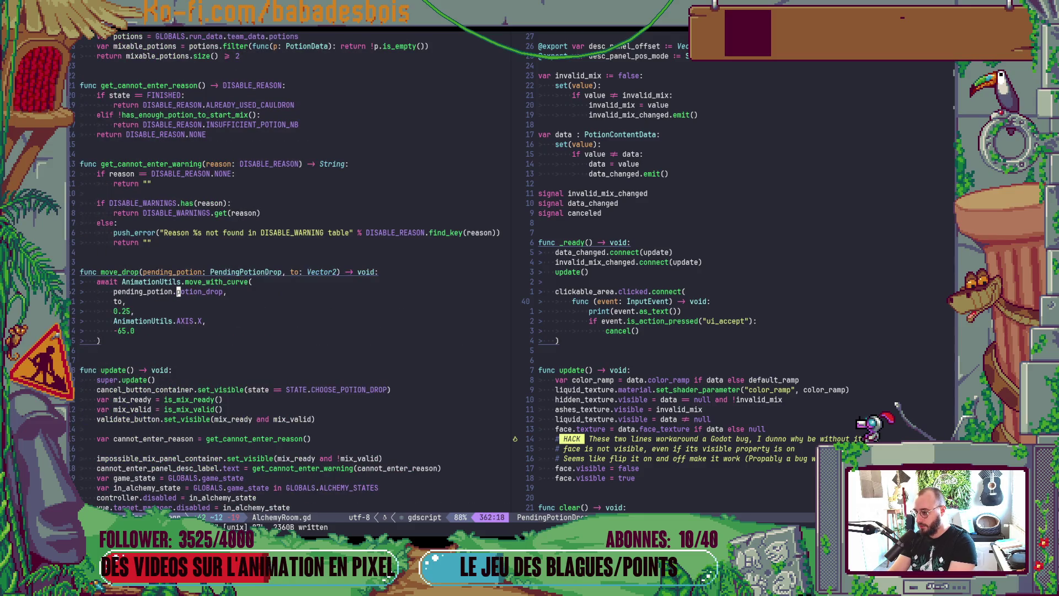
{"action": "key", "text": "g"}
{"action": "key", "text": "d"}
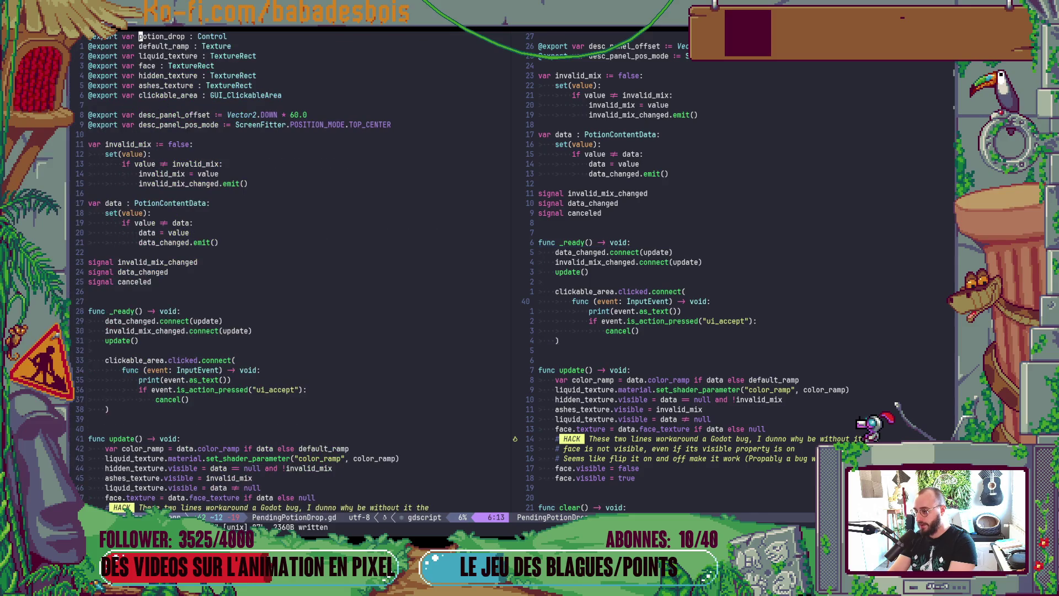
{"action": "key", "text": "ctrl+o"}
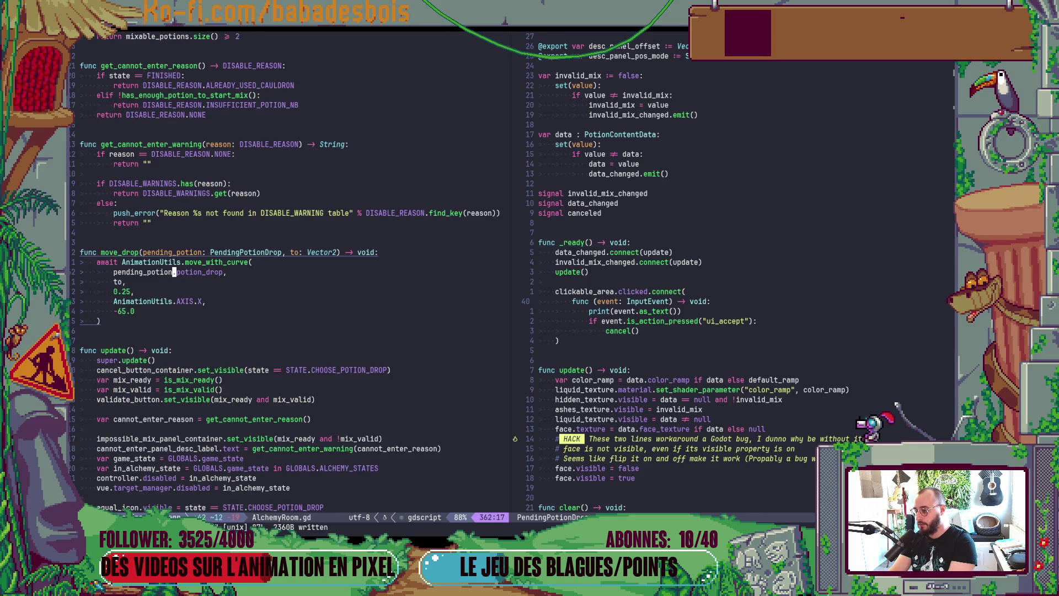
{"action": "key", "text": "alt+Tab"}
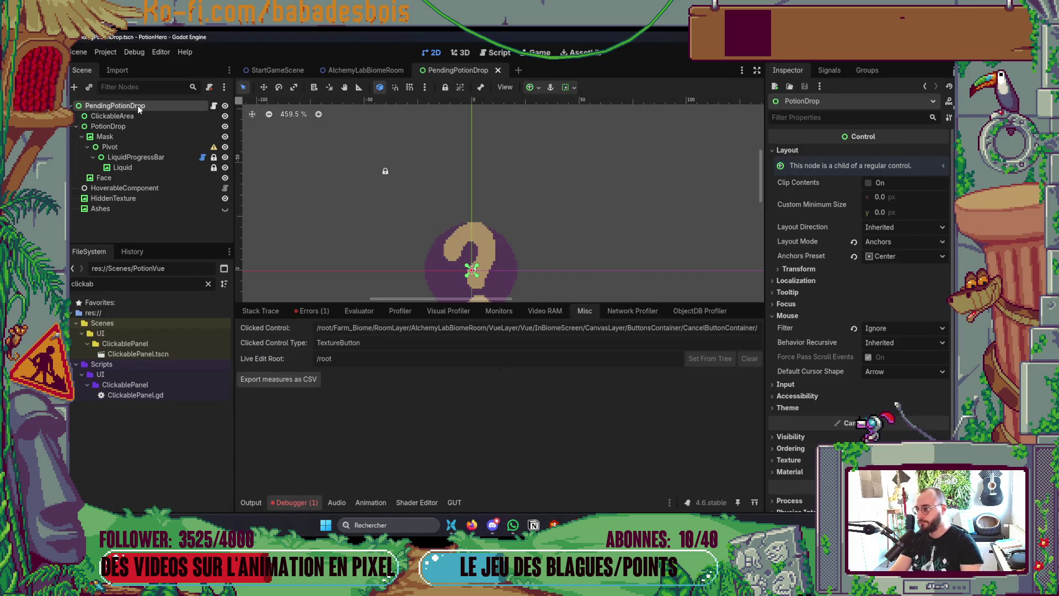
- Inspect the PendingPotionDrop root's properties, then go to Neovim and back to Godot
{"action": "left_click", "coordinate": [138, 105]}
{"action": "scroll", "coordinate": [883, 239], "scroll_direction": "up", "scroll_amount": 3}
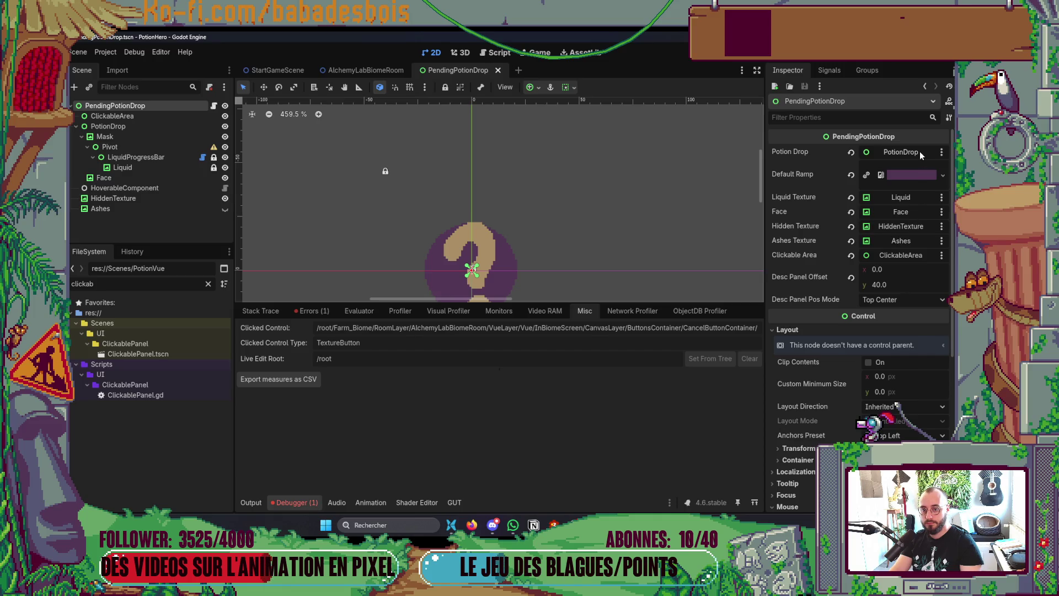
{"action": "key", "text": "alt+Tab"}
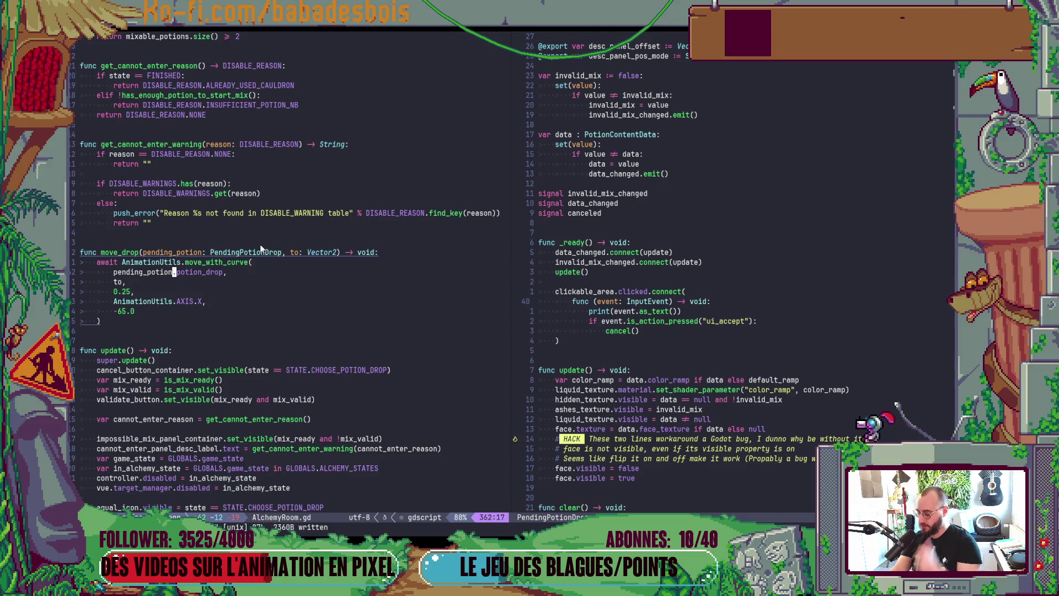
{"action": "key", "text": "alt+Tab"}
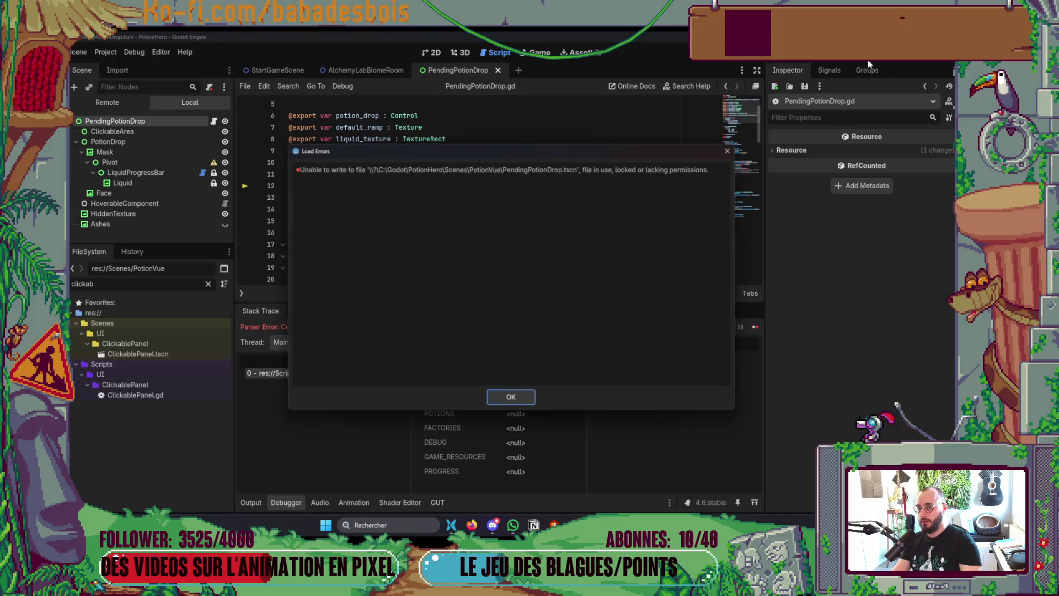
- Dismiss the file-write error, run the game with F5, and play through the intro to the map
{"action": "key", "text": "Return"}
{"action": "key", "text": "F5"}
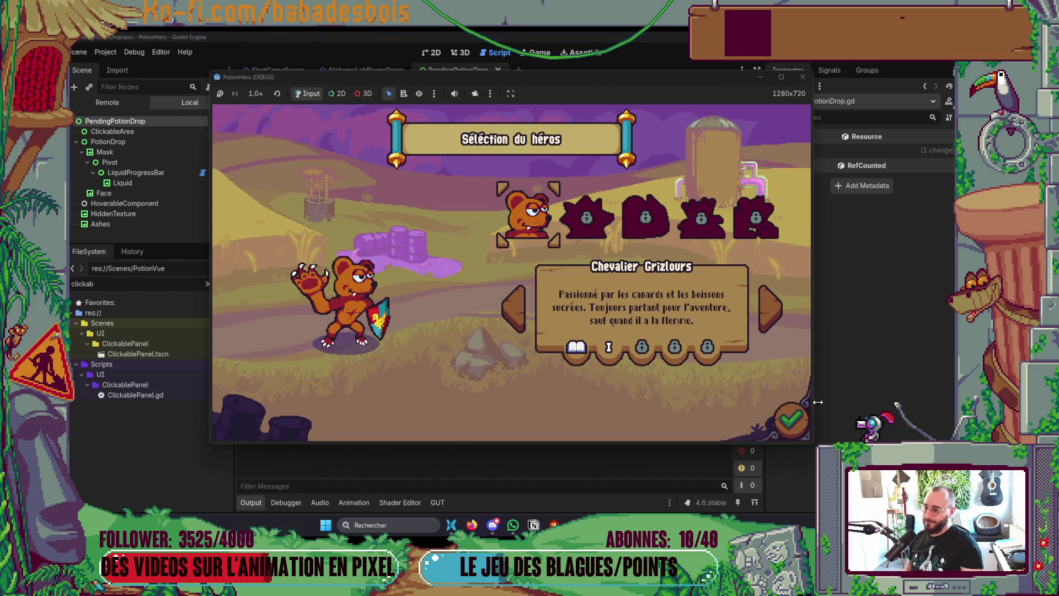
{"action": "left_click", "coordinate": [791, 420]}
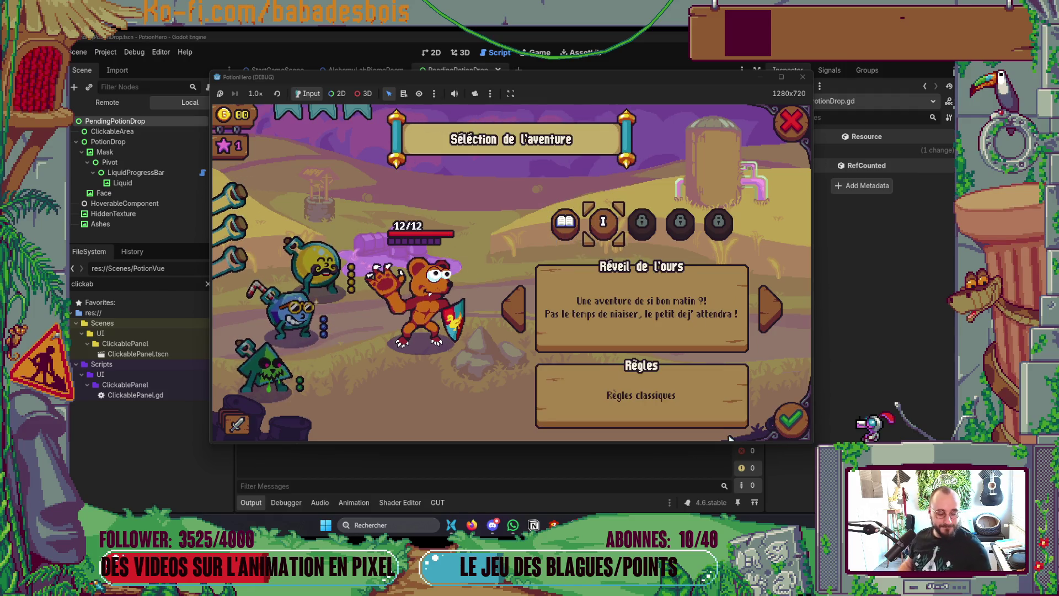
{"action": "key", "text": "Return"}
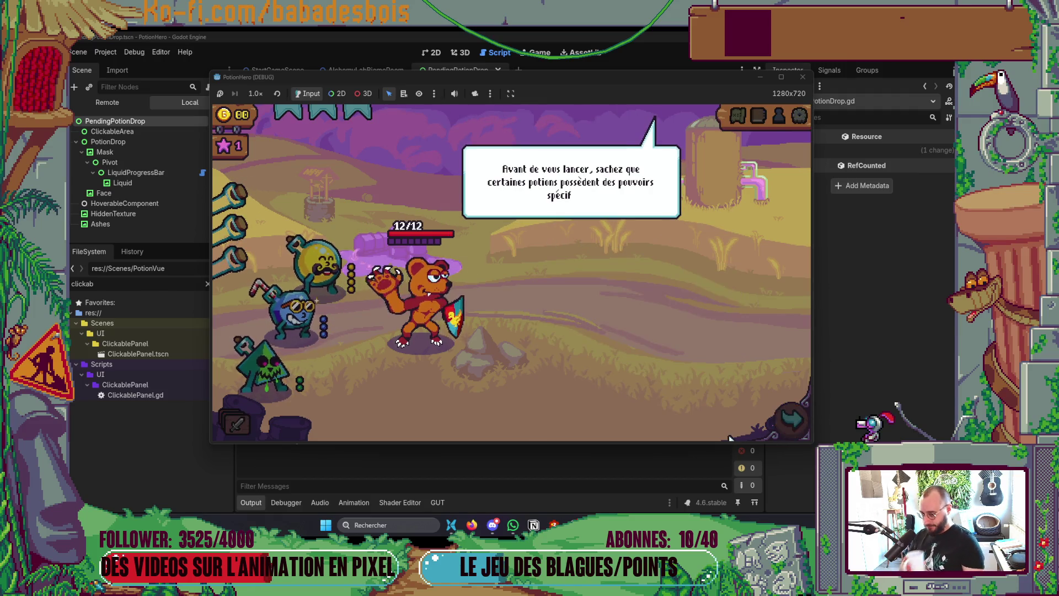
{"action": "left_click", "coordinate": [671, 400]}
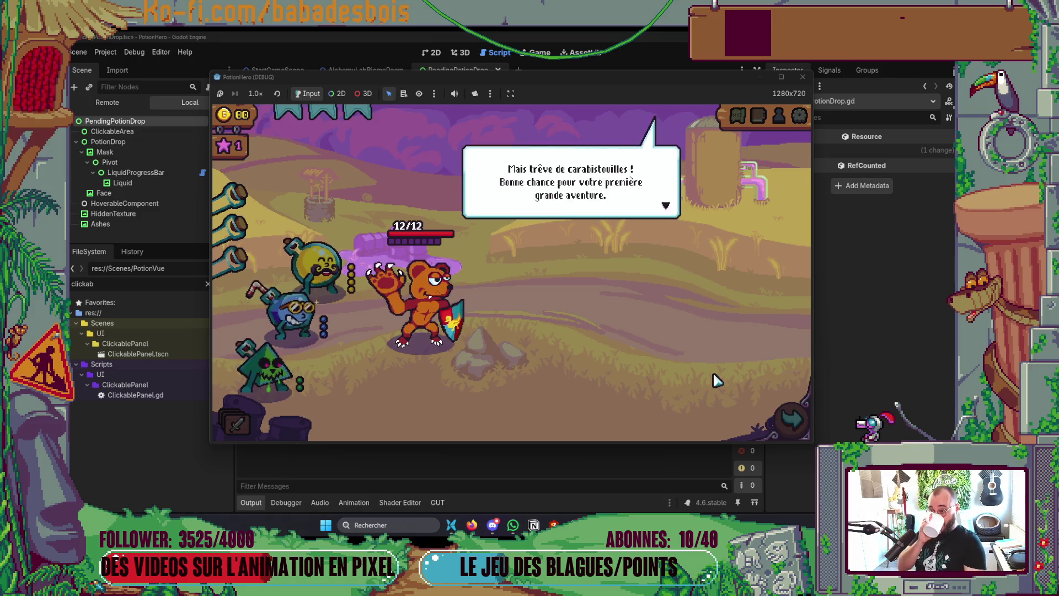
{"action": "left_click", "coordinate": [790, 419]}
{"action": "left_click", "coordinate": [331, 303]}
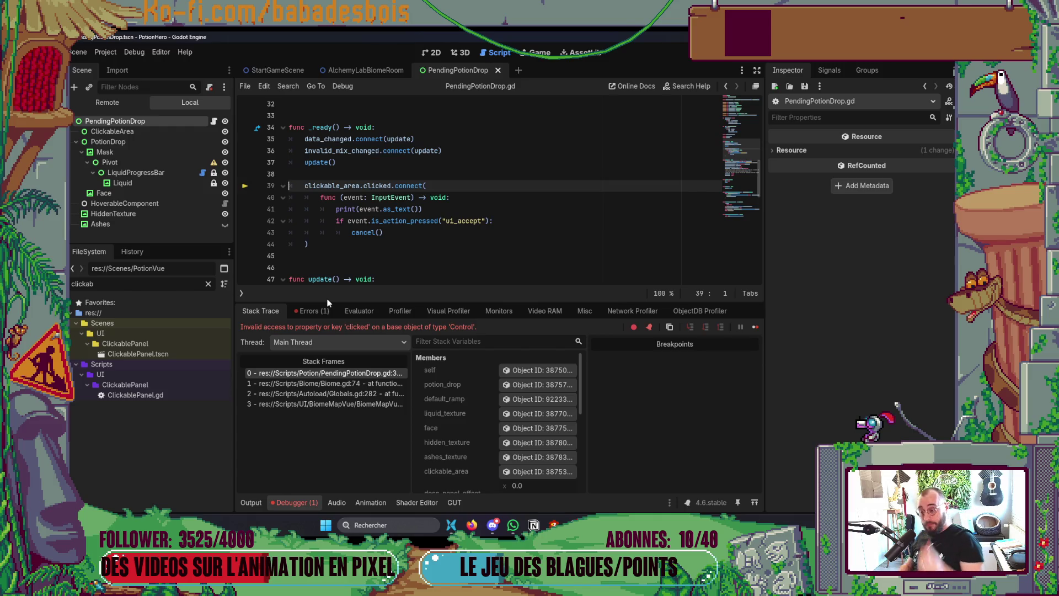
- Replace 'clicked' with gui_input on line 39 and relaunch the game through the intro
{"action": "double_click", "coordinate": [377, 186]}
{"action": "type", "text": "gui_input"}
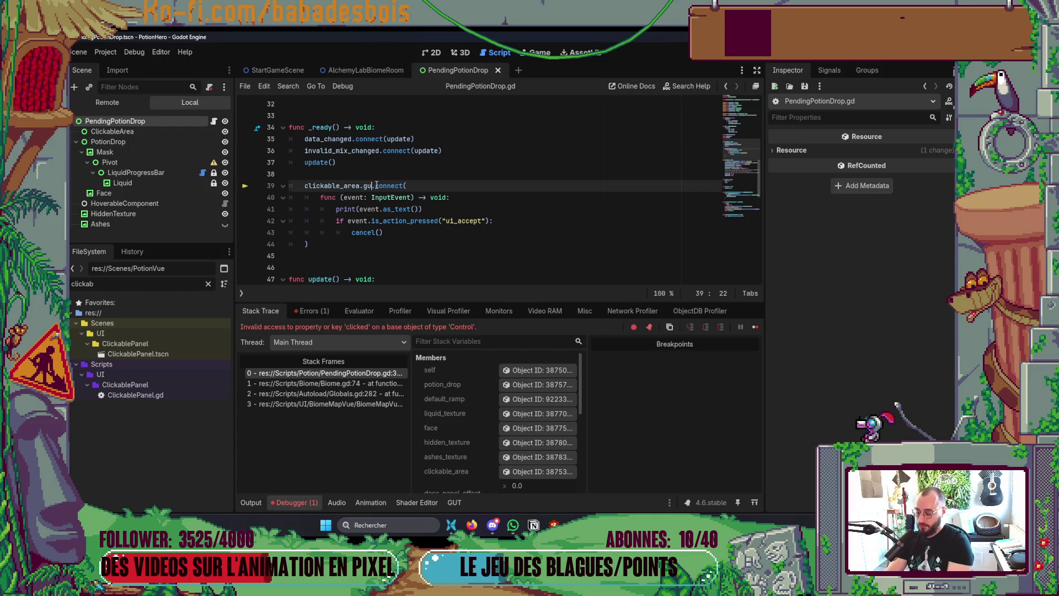
{"action": "key", "text": "F5"}
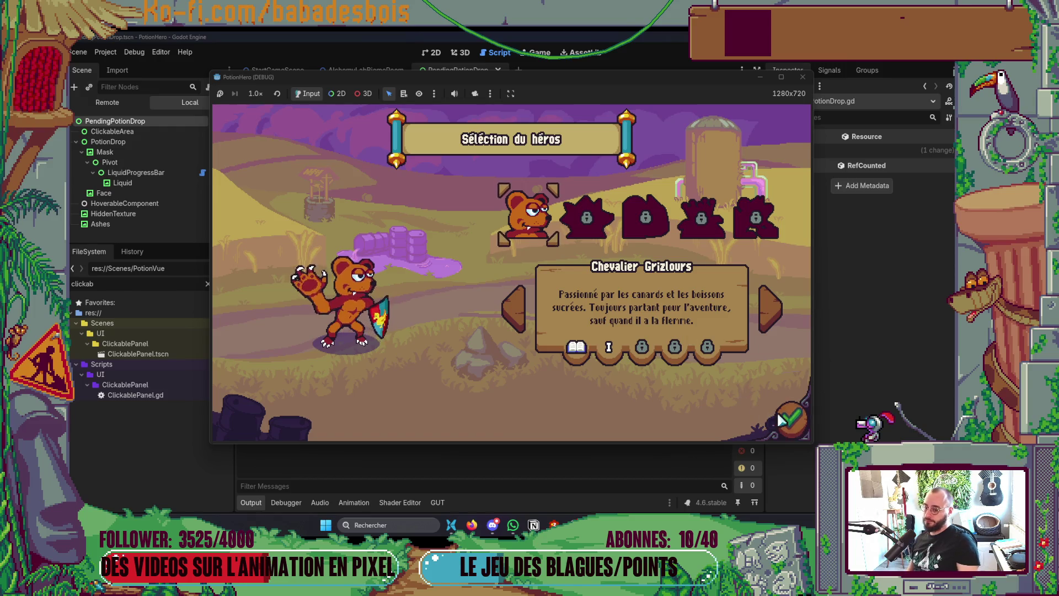
{"action": "left_click", "coordinate": [783, 419]}
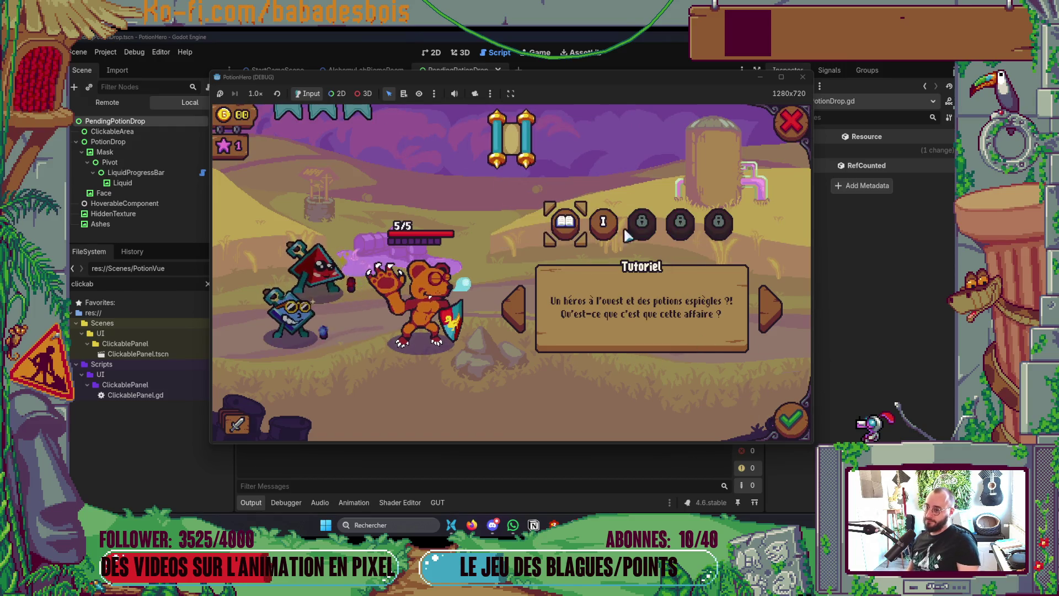
{"action": "left_click", "coordinate": [791, 419]}
{"action": "left_click", "coordinate": [591, 281]}
{"action": "left_click", "coordinate": [590, 295]}
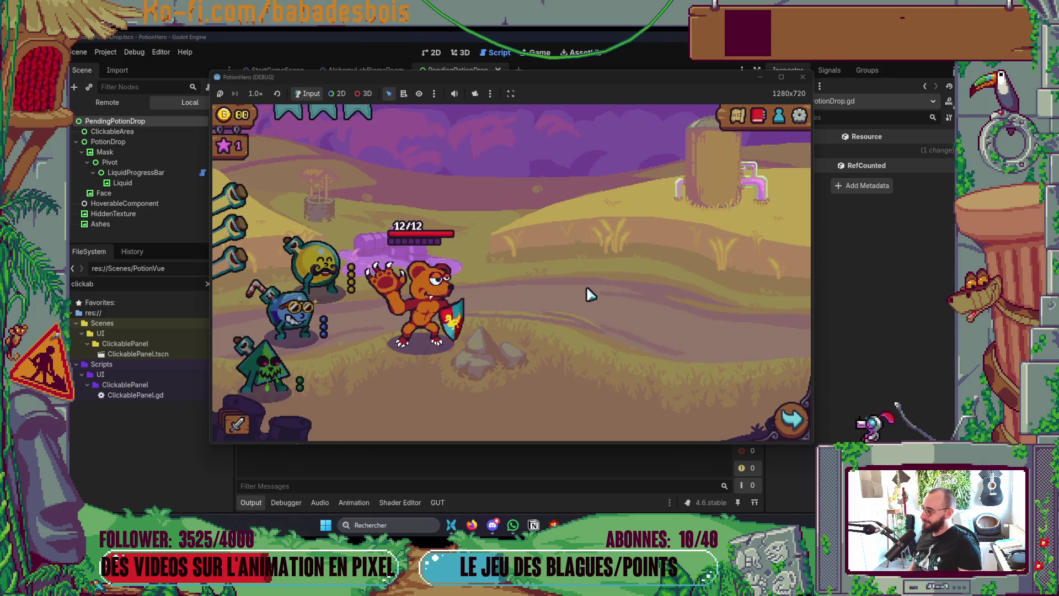
{"action": "left_click", "coordinate": [790, 419]}
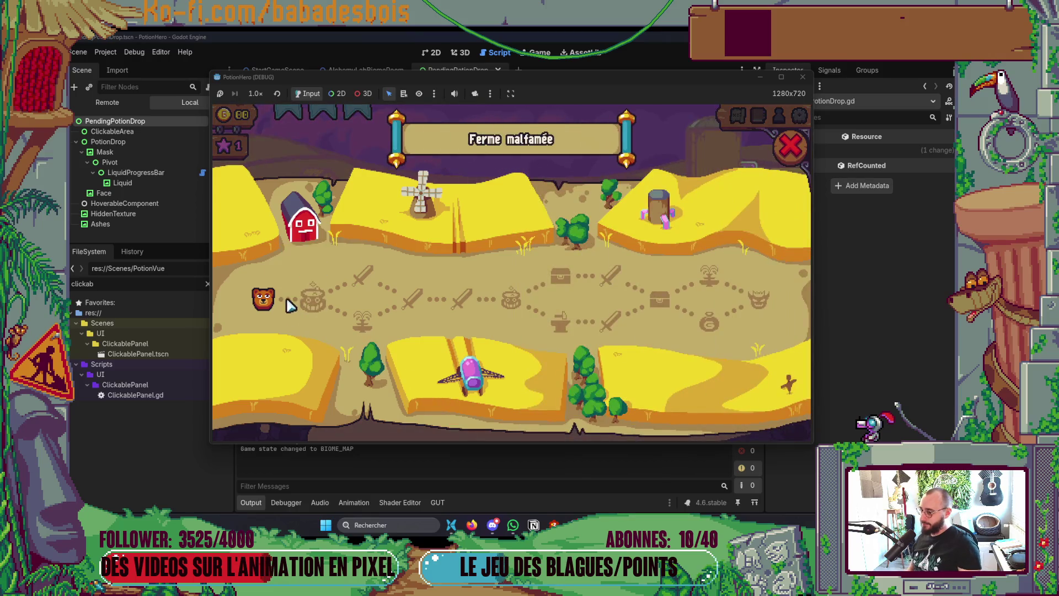
- Open the alchemy mix, add the yellow mustache and blue potions, then remove the yellow one
{"action": "left_click", "coordinate": [307, 301]}
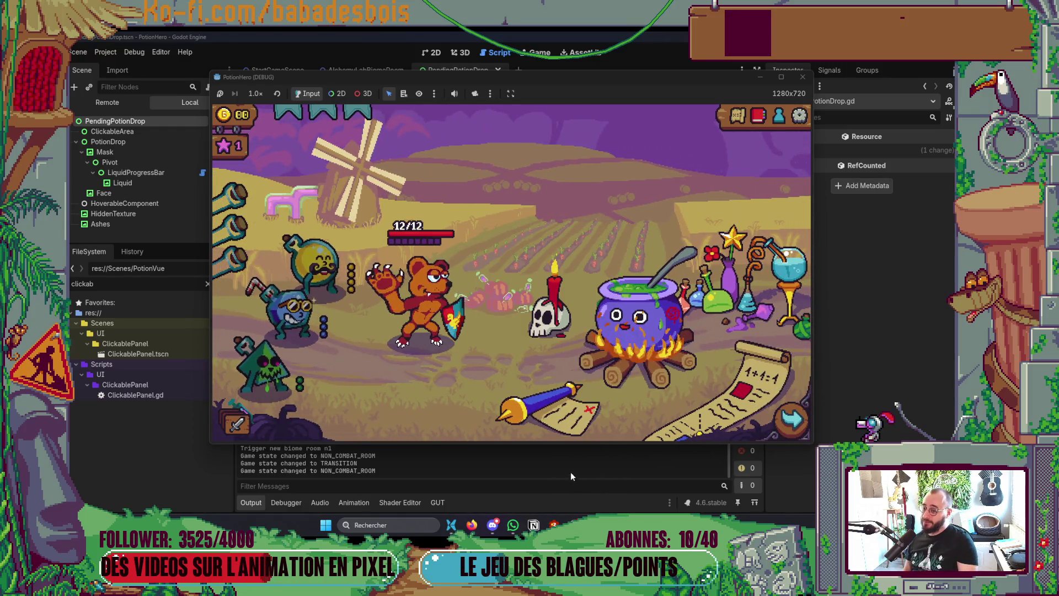
{"action": "left_click", "coordinate": [744, 364]}
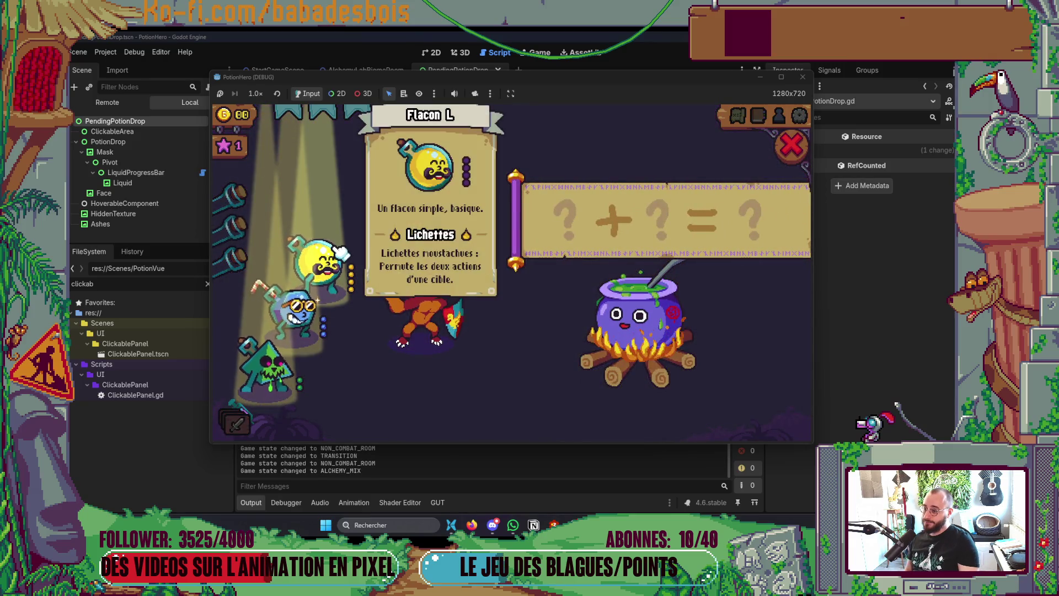
{"action": "left_click", "coordinate": [317, 266]}
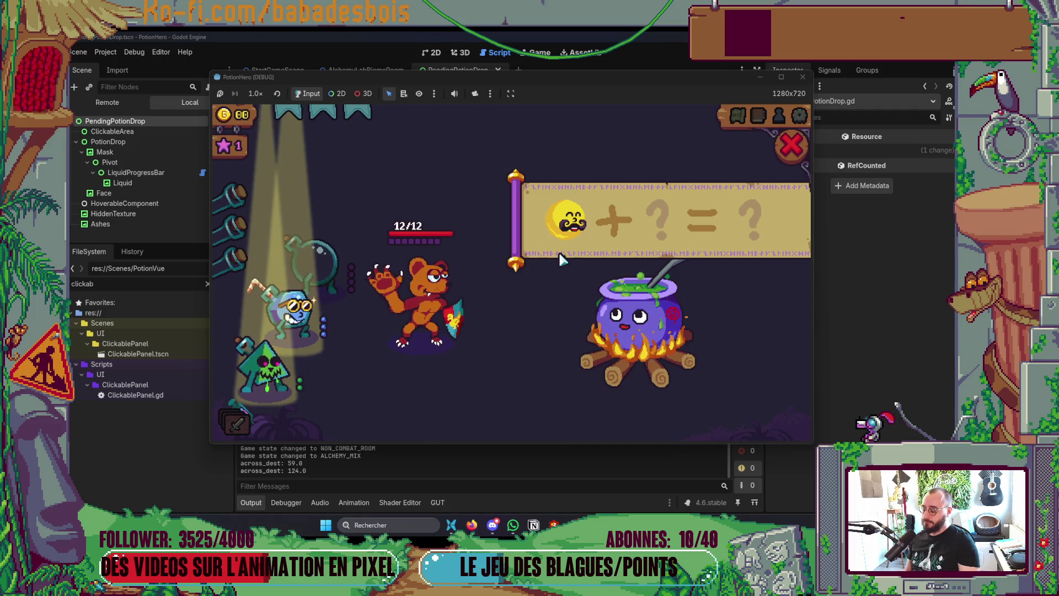
{"action": "left_click", "coordinate": [424, 475]}
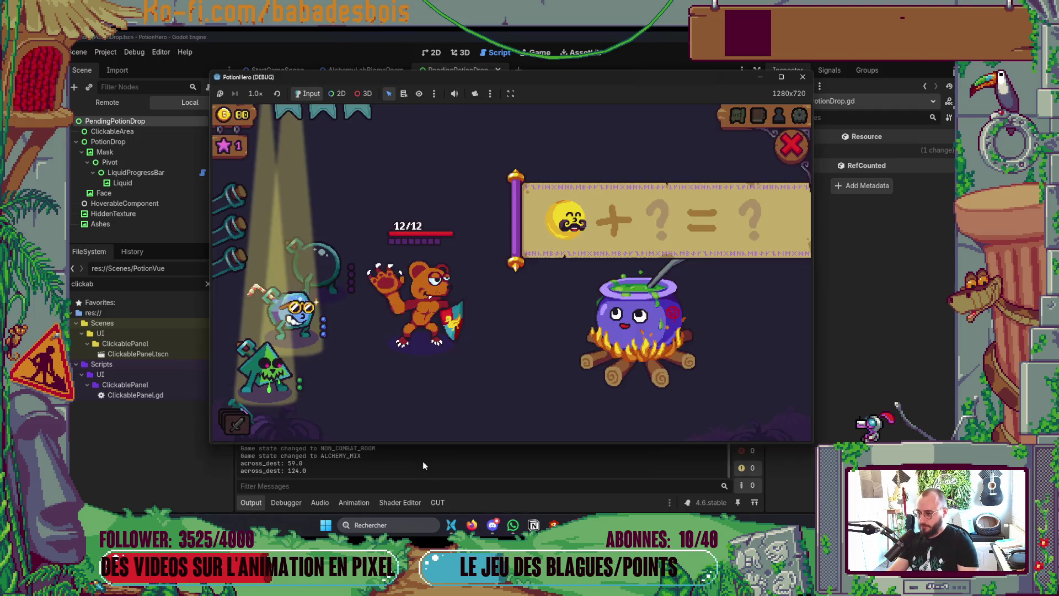
{"action": "left_click", "coordinate": [309, 265]}
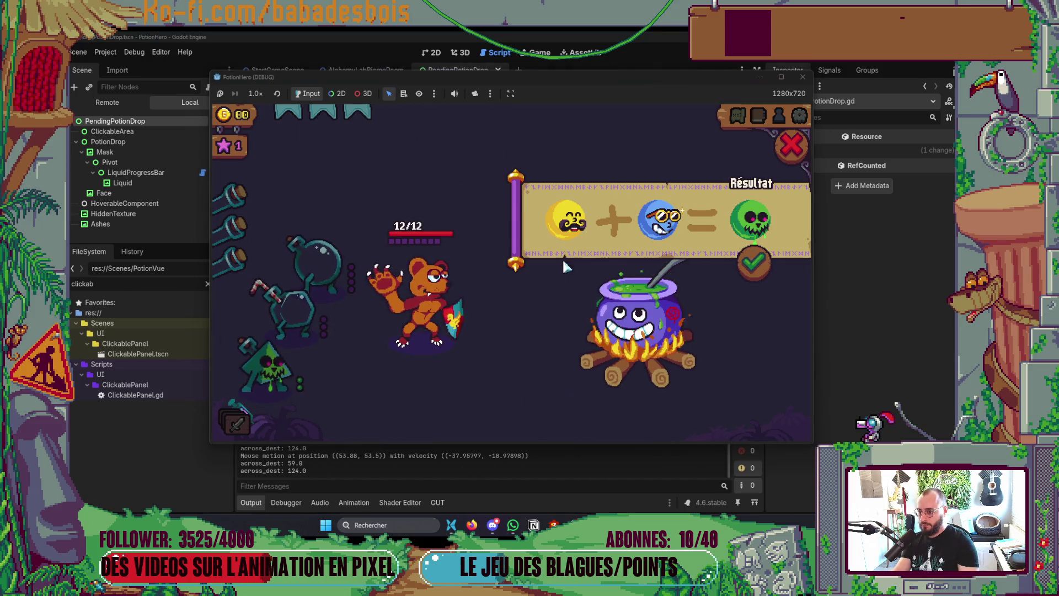
{"action": "left_click", "coordinate": [568, 220]}
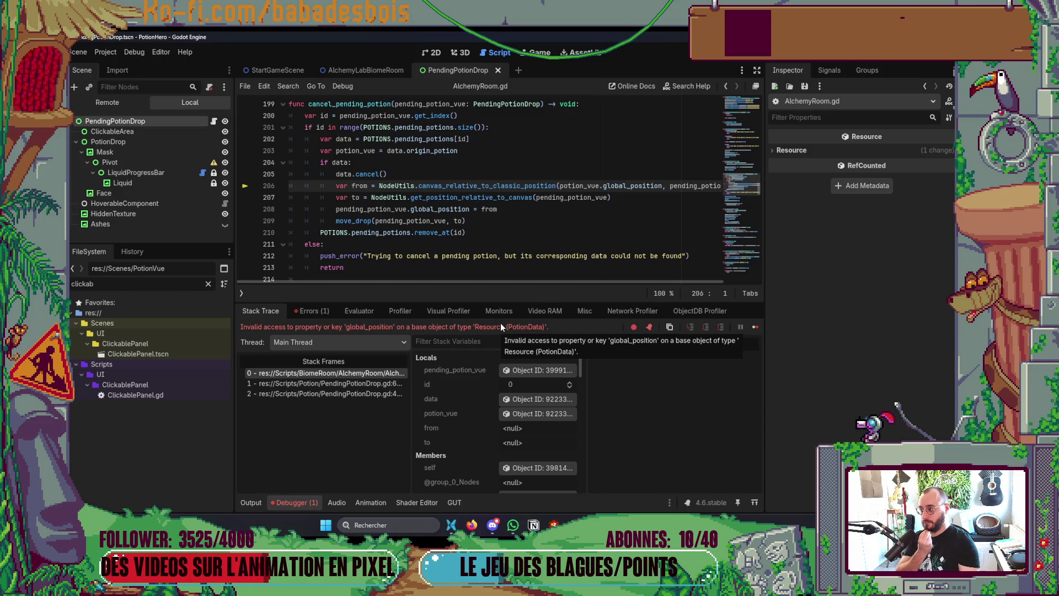
- Stop the game with F8 and jump to cancel_pending_potion in AlchemyRoom.gd in Neovim
{"action": "key", "text": "F8"}
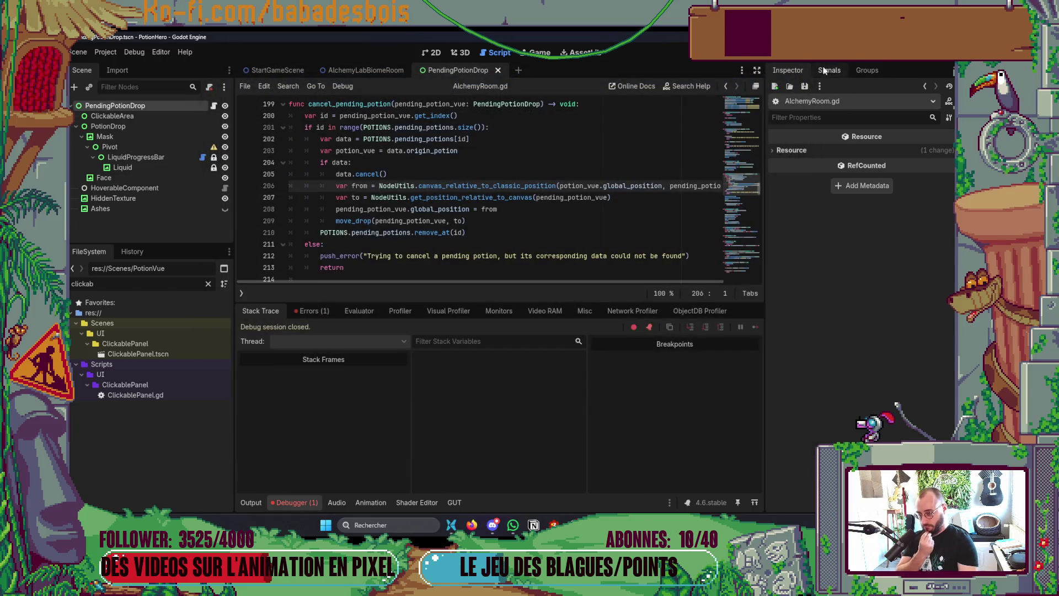
{"action": "key", "text": "alt+Tab"}
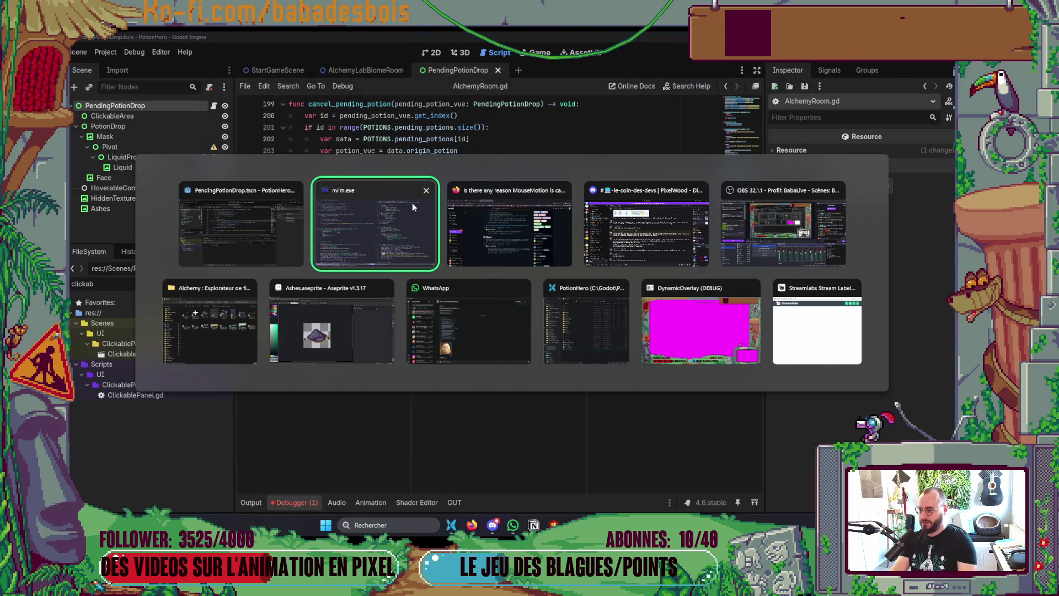
{"action": "left_click", "coordinate": [412, 203]}
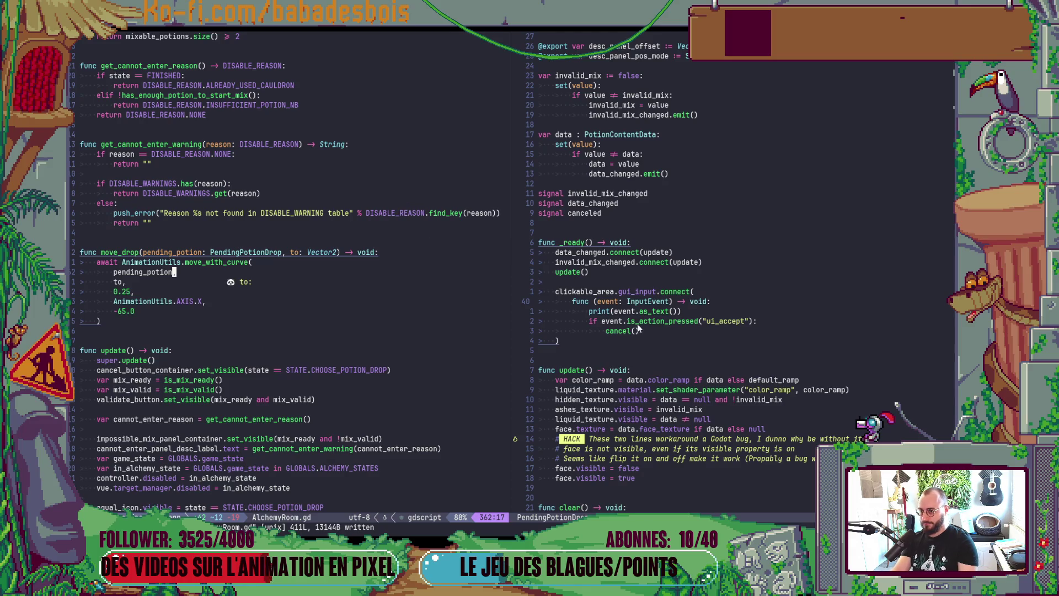
{"action": "key", "text": "ctrl+w"}
{"action": "key", "text": "l"}
{"action": "key", "text": "j"}
{"action": "key", "text": "j"}
{"action": "key", "text": "j"}
{"action": "key", "text": "ctrl+o"}
{"action": "key", "text": "ctrl+o"}
{"action": "key", "text": "ctrl+o"}
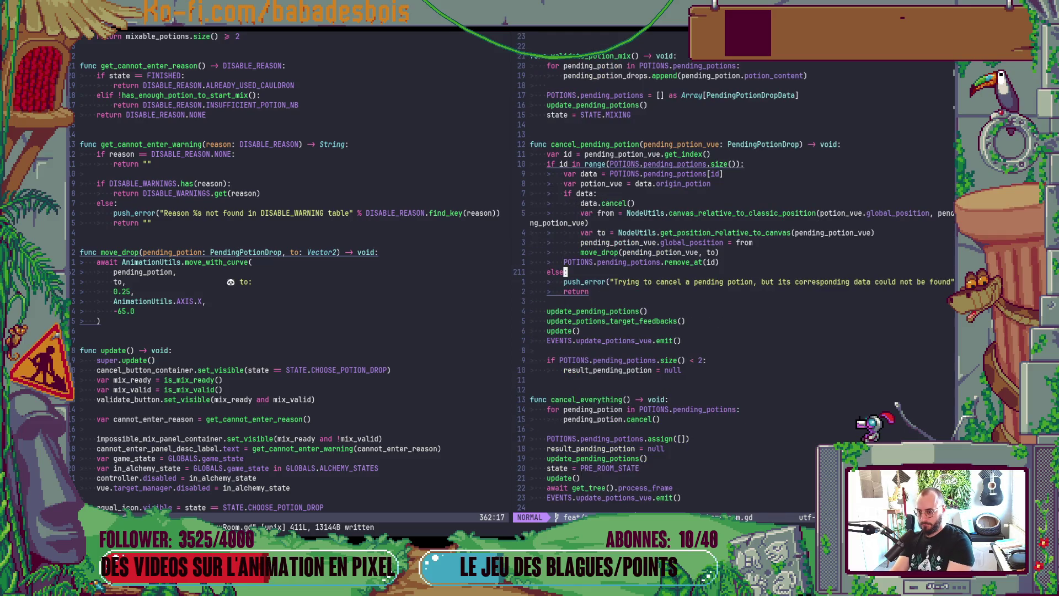
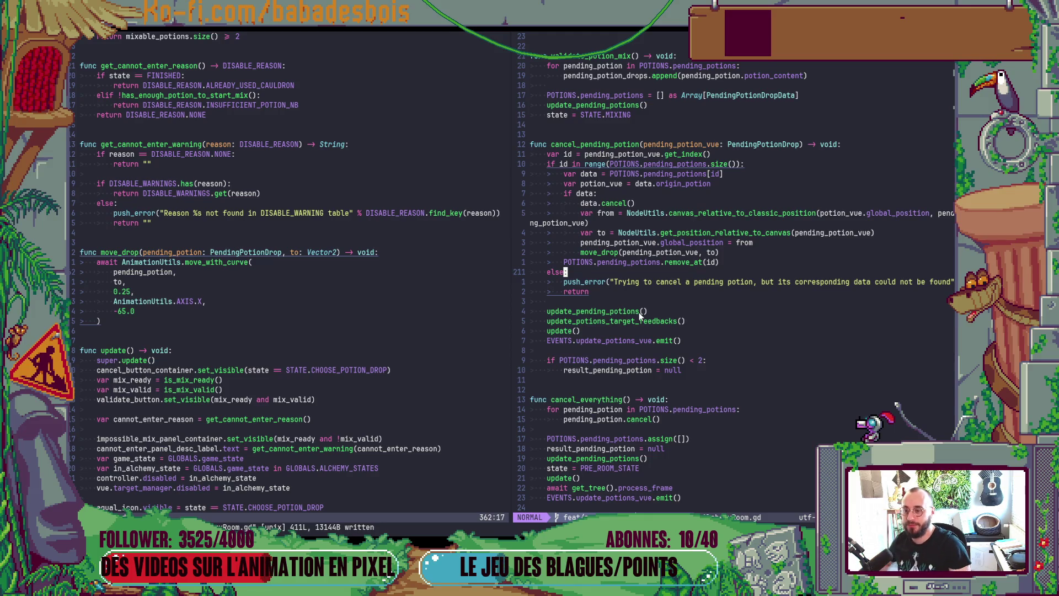
- Insert an 'if potion_vue:' line above the from-position line in cancel_pending_potion
{"action": "left_click_drag", "start_coordinate": [656, 185], "coordinate": [710, 185]}
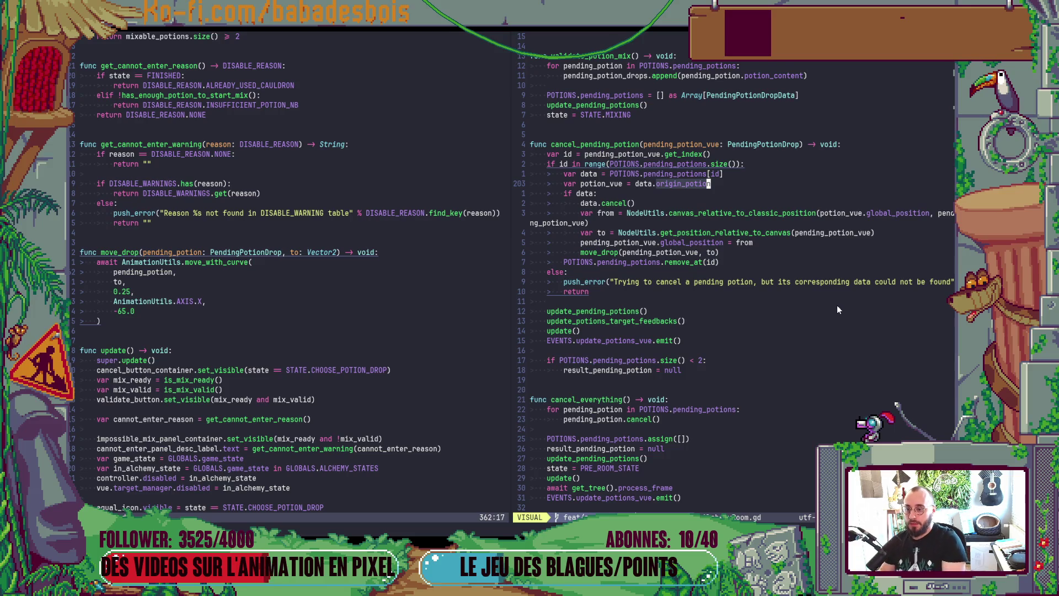
{"action": "left_click", "coordinate": [709, 214]}
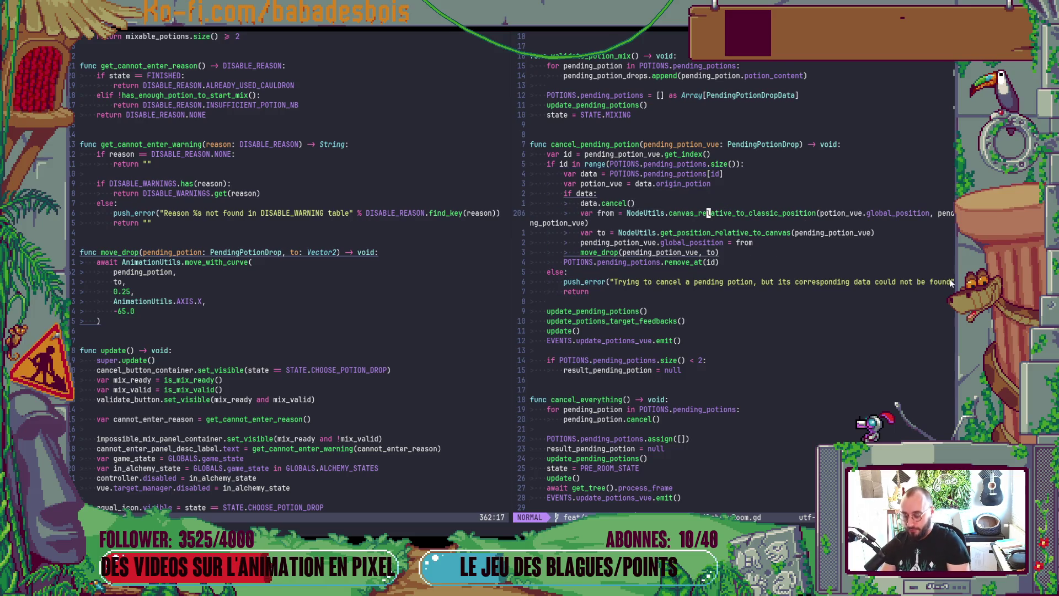
{"action": "type", "text": "Oif po"}
{"action": "key", "text": "Return"}
{"action": "type", "text": ":"}
{"action": "key", "text": "Escape"}
- Indent the four animation lines under the if potion_vue guard and save AlchemyRoom.gd
{"action": "key", "text": "j"}
{"action": "key", "text": "V"}
{"action": "key", "text": "j"}
{"action": "key", "text": "j"}
{"action": "key", "text": "j"}
{"action": "key", "text": "greater"}
{"action": "key", "text": "colon"}
{"action": "type", "text": "w"}
{"action": "key", "text": "Return"}
{"action": "key", "text": "alt+Tab"}
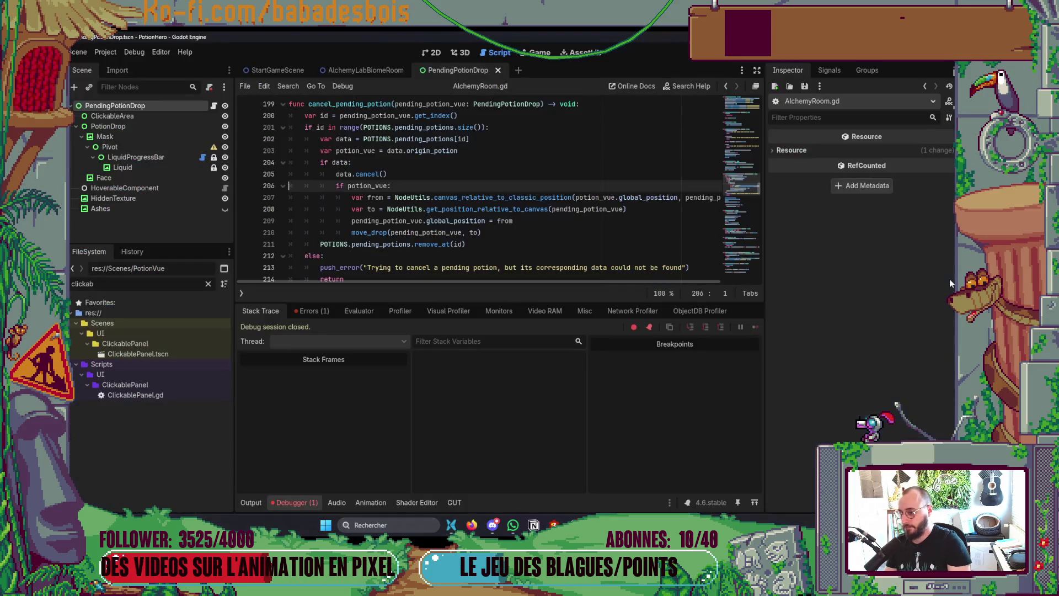
- Run the game, enter the next room from the biome map and start a cauldron mix
{"action": "key", "text": "F5"}
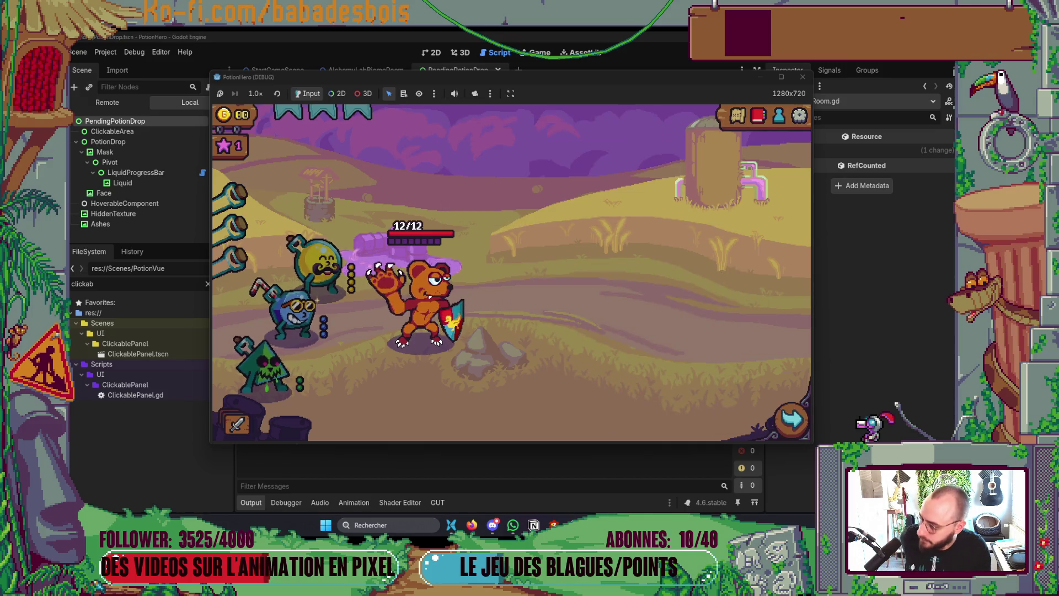
{"action": "left_click", "coordinate": [804, 424]}
{"action": "left_click", "coordinate": [312, 300]}
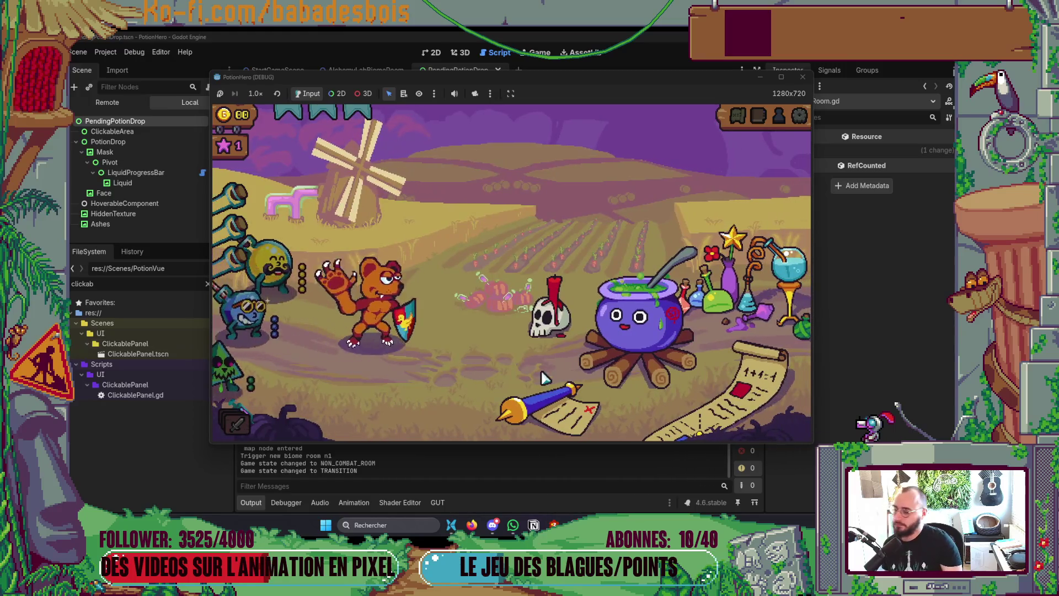
{"action": "left_click", "coordinate": [704, 390]}
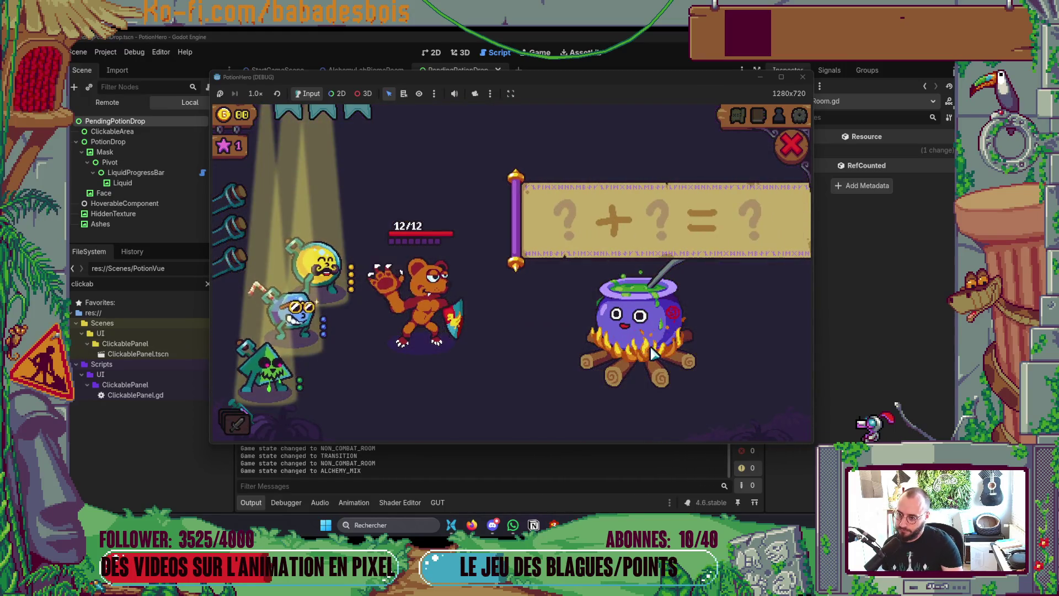
- Add the yellow and blue potions, then cancel the yellow one, hitting the line 207 global_position error
{"action": "left_click", "coordinate": [334, 279]}
{"action": "left_click", "coordinate": [301, 317]}
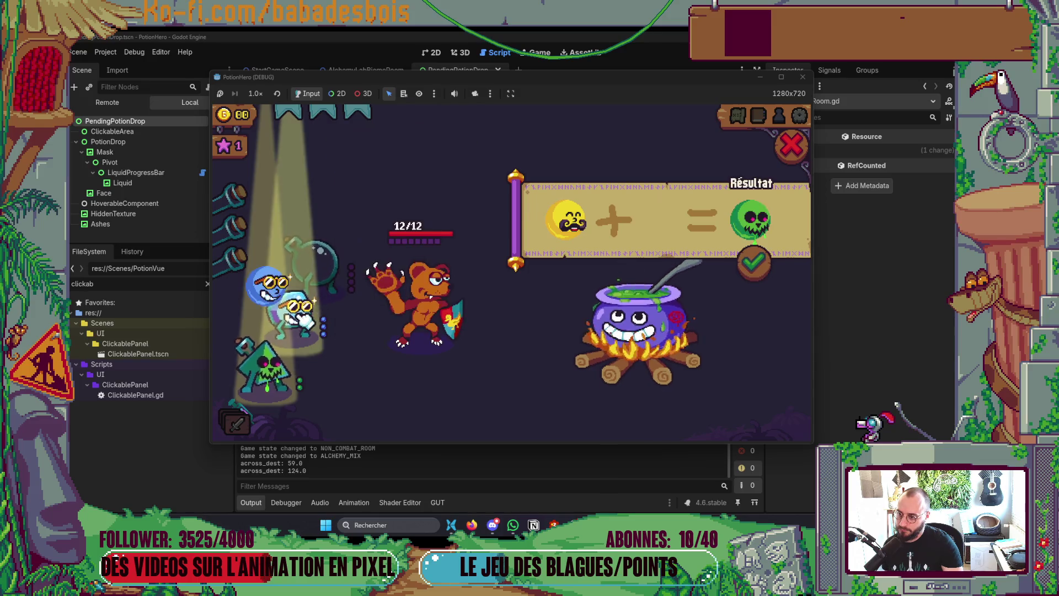
{"action": "left_click", "coordinate": [562, 223]}
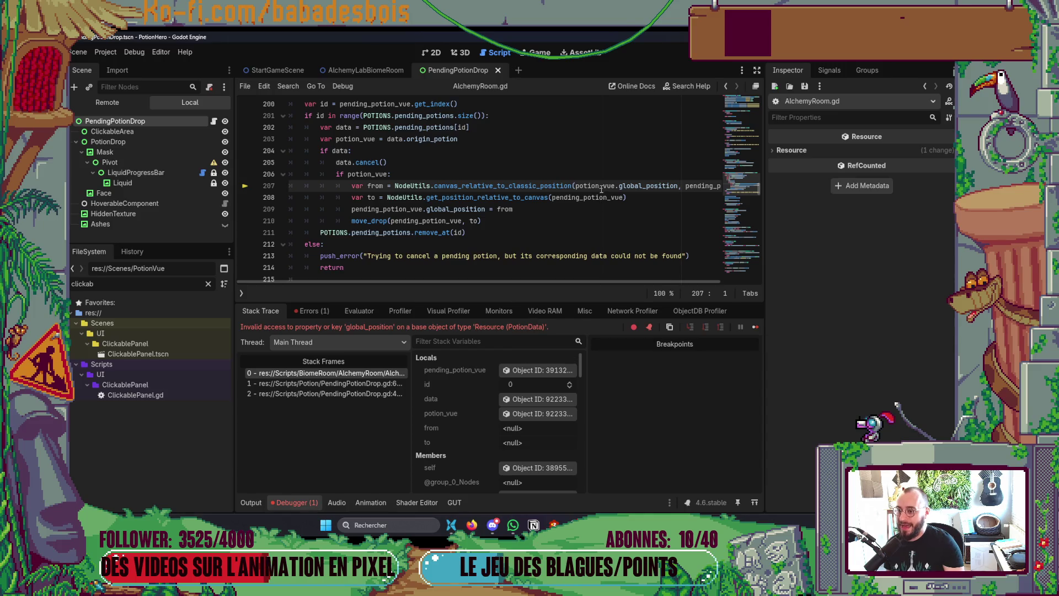
{"action": "mouse_move", "coordinate": [602, 189]}
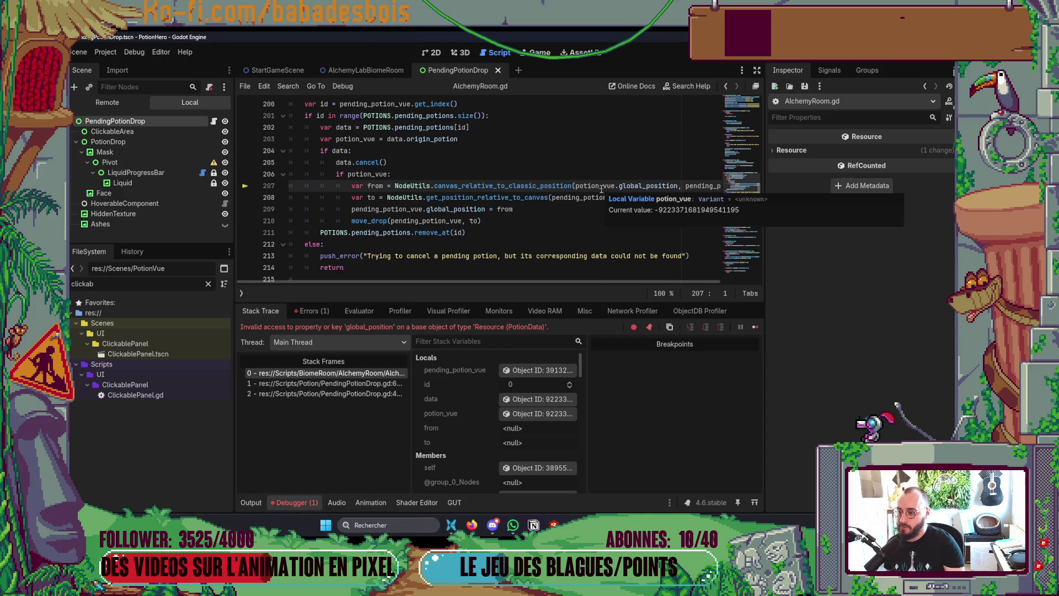
{"action": "double_click", "coordinate": [428, 138]}
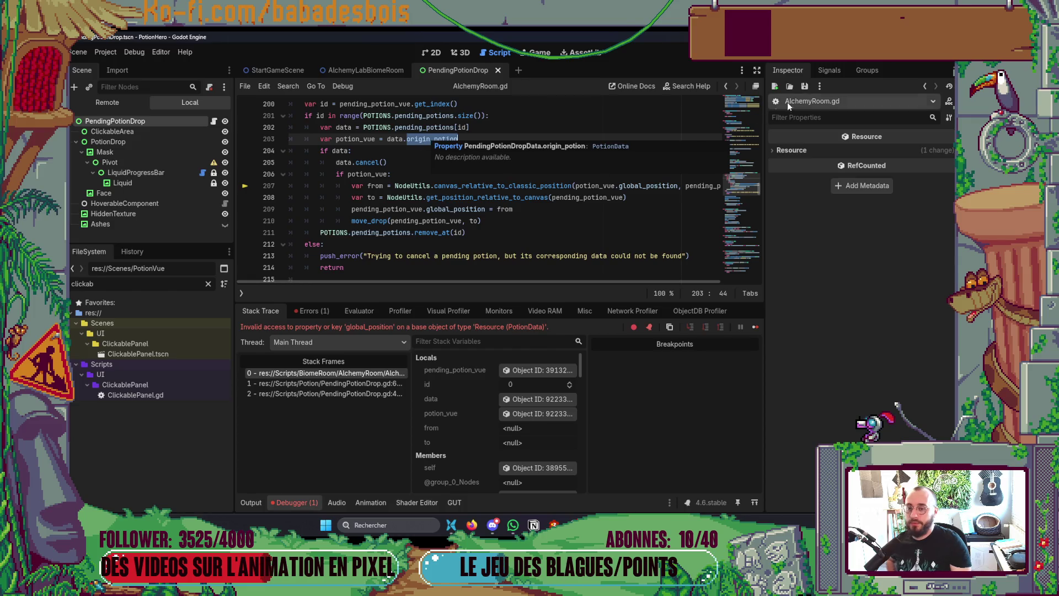
{"action": "key", "text": "alt+Tab"}
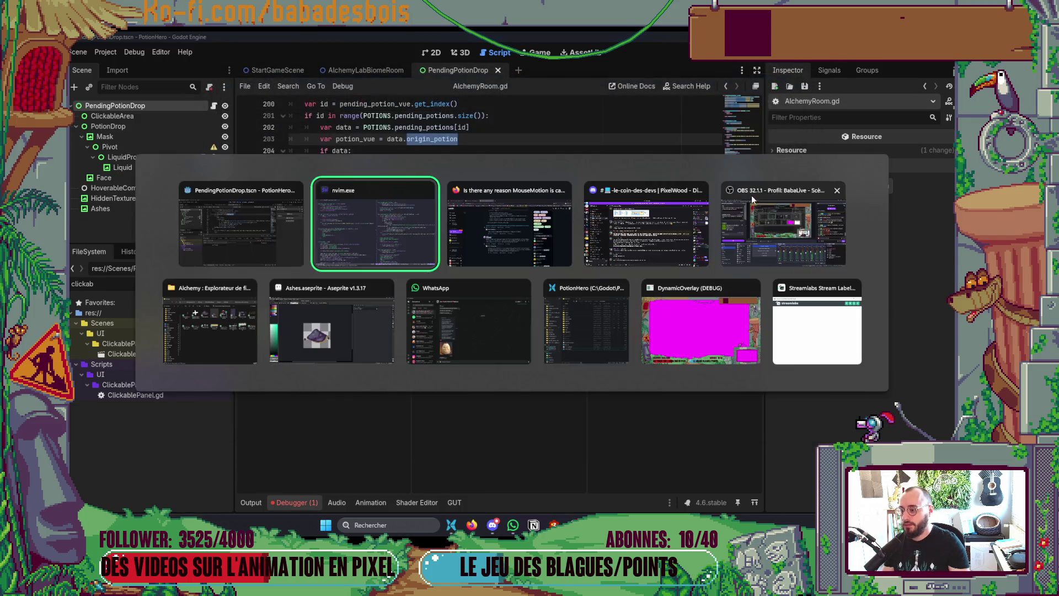
- Inspect cancel()'s definition in PendingPotionDropData, then return to the potion_vue assignment
{"action": "left_click", "coordinate": [675, 184]}
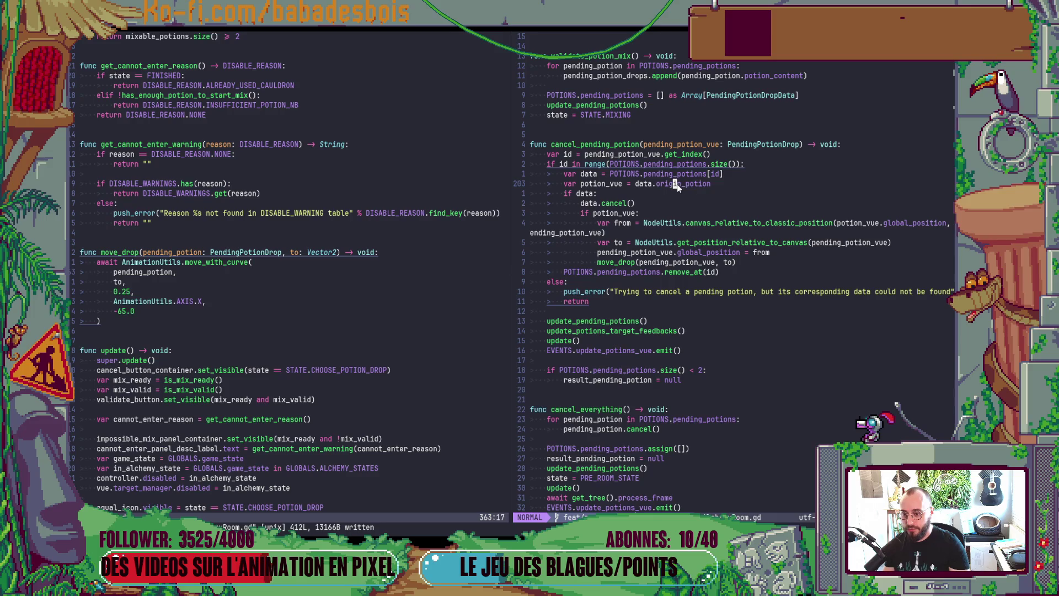
{"action": "left_click", "coordinate": [607, 203]}
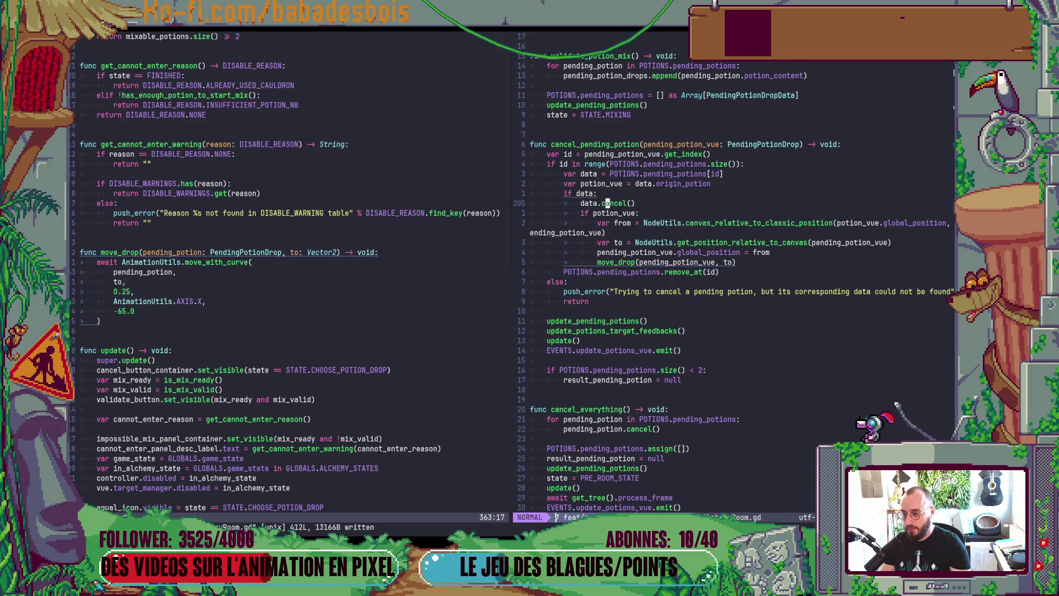
{"action": "key", "text": "g"}
{"action": "key", "text": "d"}
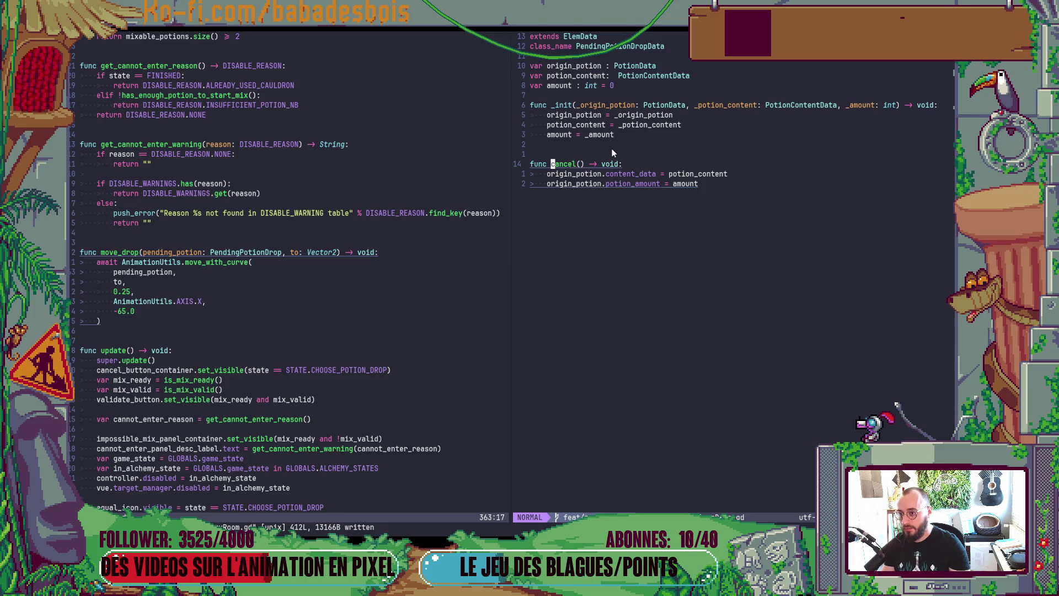
{"action": "key", "text": "ctrl+o"}
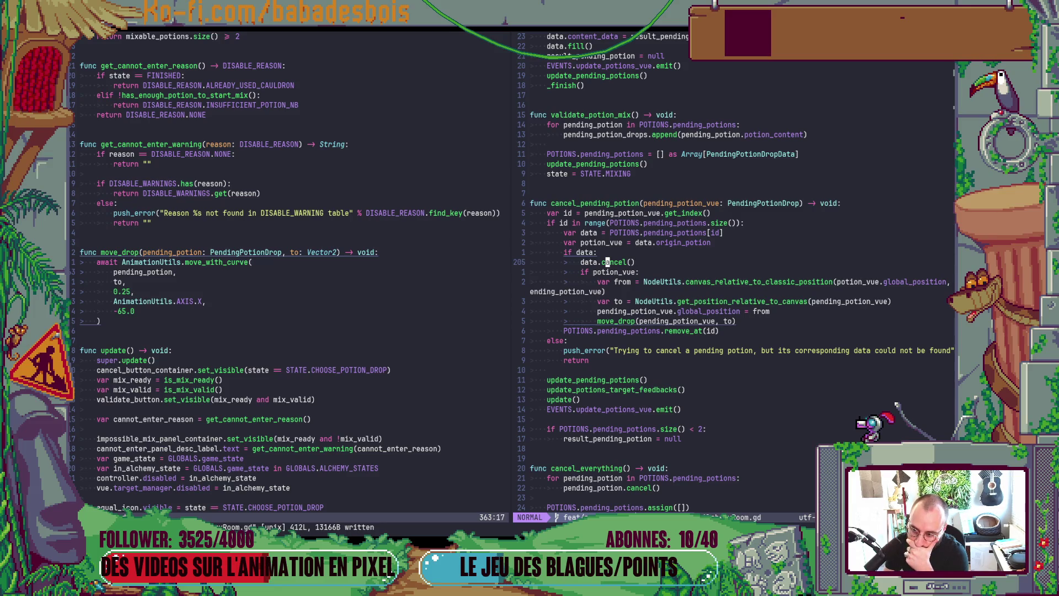
{"action": "key", "text": "k"}
{"action": "key", "text": "k"}
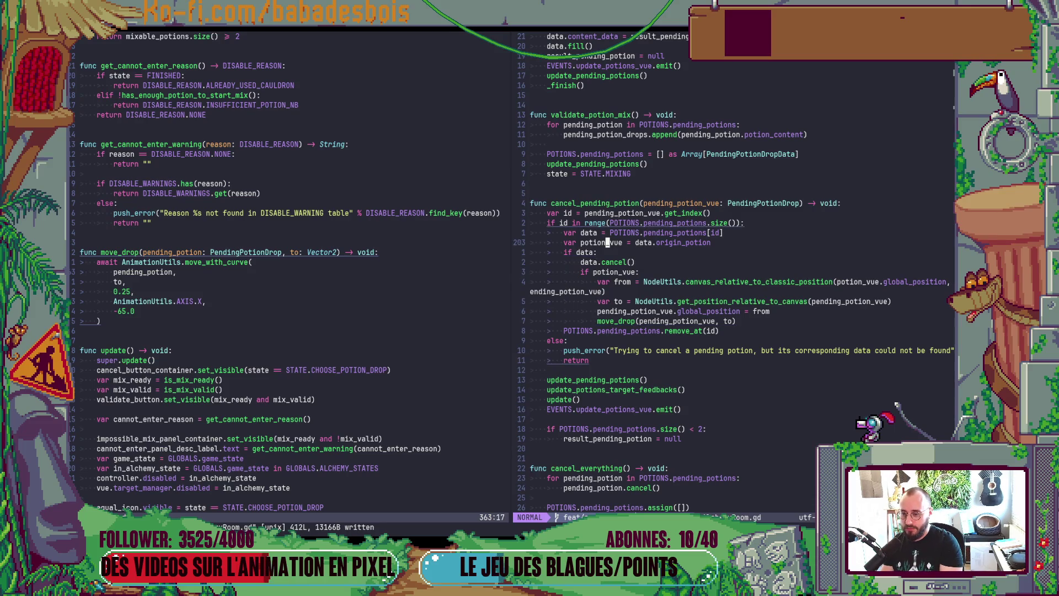
- Wrap data.origin_potion in vue.get_elem(...) on line 203 and save AlchemyRoom.gd
{"action": "key", "text": "w"}
{"action": "key", "text": "w"}
{"action": "type", "text": "ivau"}
{"action": "key", "text": "BackSpace"}
{"action": "key", "text": "BackSpace"}
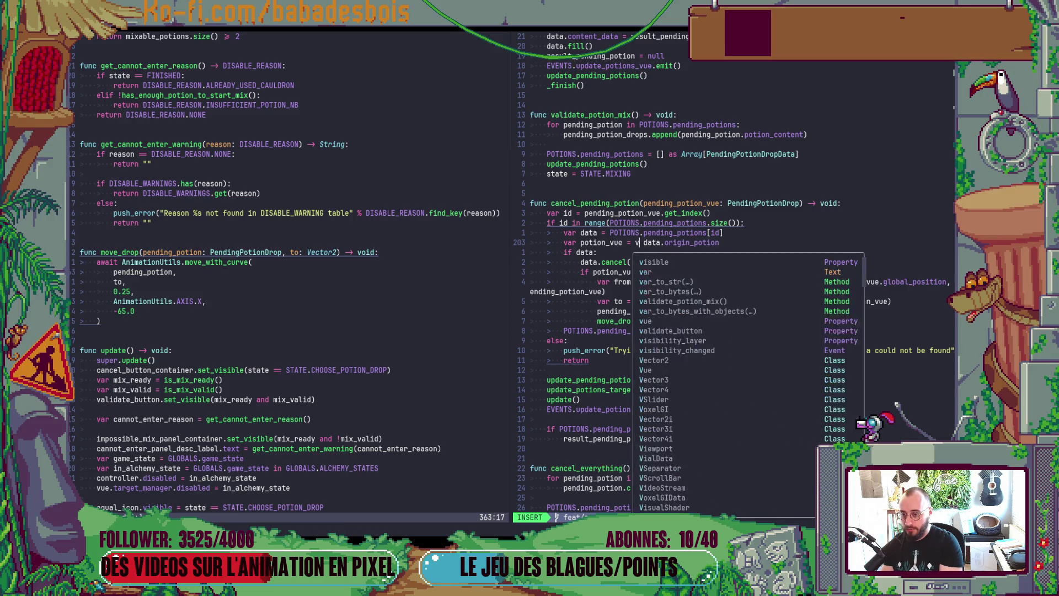
{"action": "type", "text": "uw."}
{"action": "key", "text": "BackSpace"}
{"action": "key", "text": "BackSpace"}
{"action": "type", "text": "e.get"}
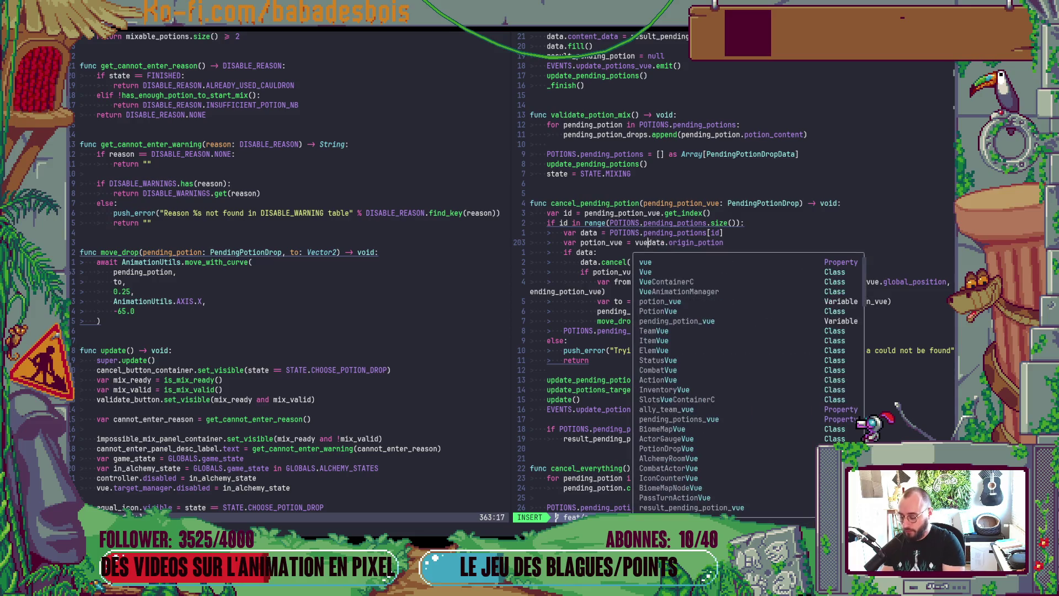
{"action": "type", "text": "_ele"}
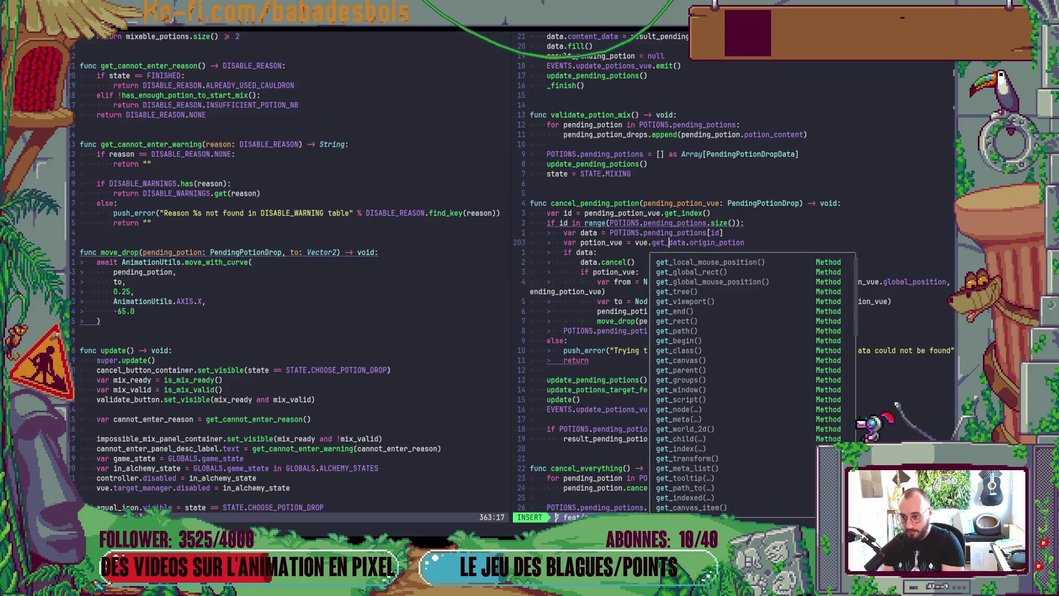
{"action": "type", "text": "m"}
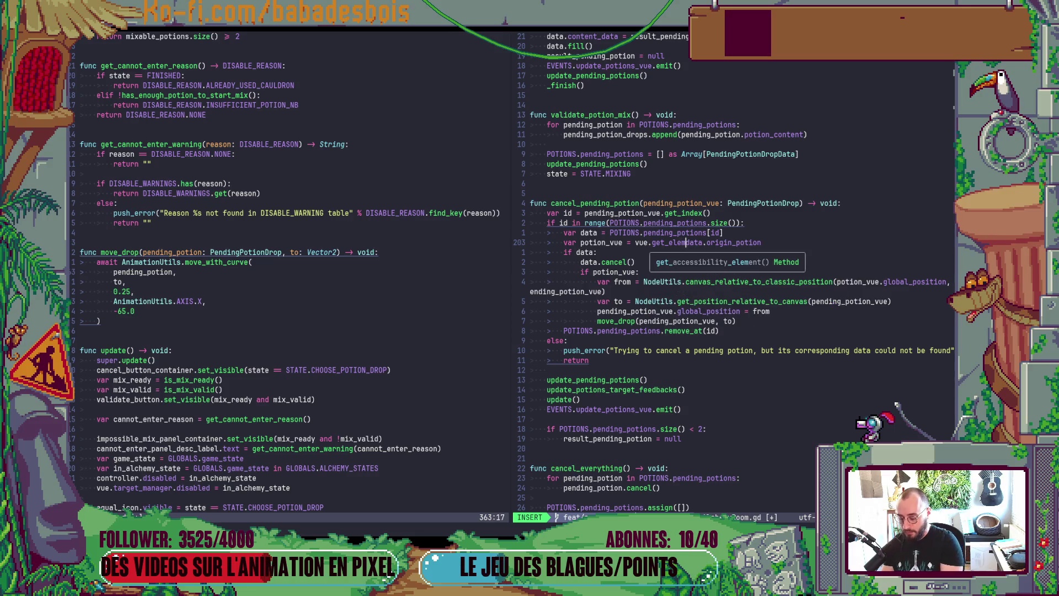
{"action": "type", "text": "("}
{"action": "key", "text": "Escape"}
{"action": "type", "text": "A)"}
{"action": "key", "text": "Escape"}
{"action": "type", "text": ":w"}
{"action": "key", "text": "Return"}
{"action": "key", "text": "j"}
{"action": "key", "text": "j"}
{"action": "key", "text": "j"}
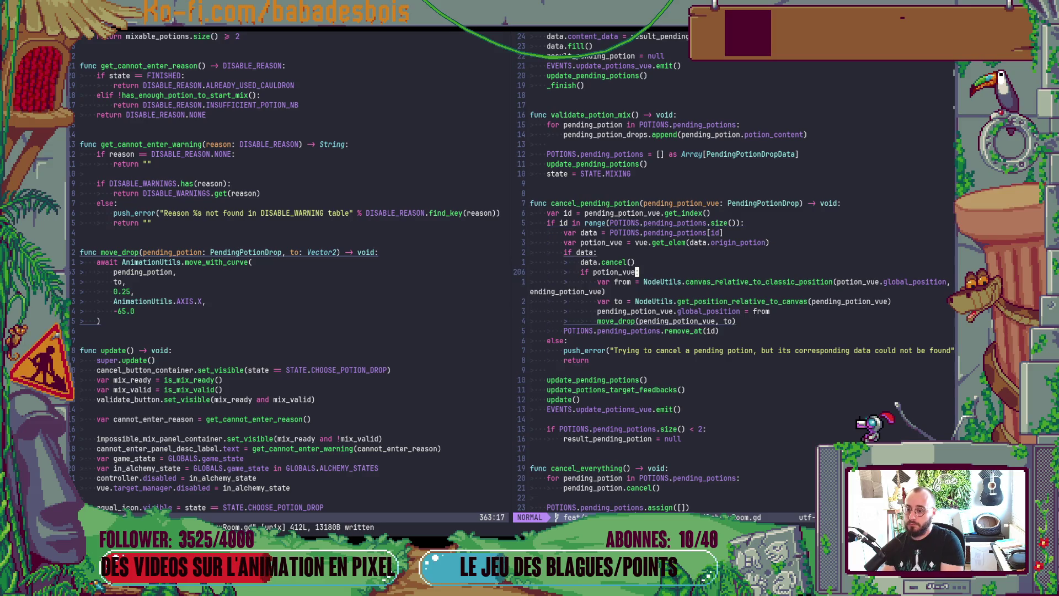
- Delete the if potion_vue guard, dedent the four animation lines and save
{"action": "key", "text": "d"}
{"action": "key", "text": "d"}
{"action": "key", "text": "V"}
{"action": "key", "text": "j"}
{"action": "key", "text": "j"}
{"action": "key", "text": "j"}
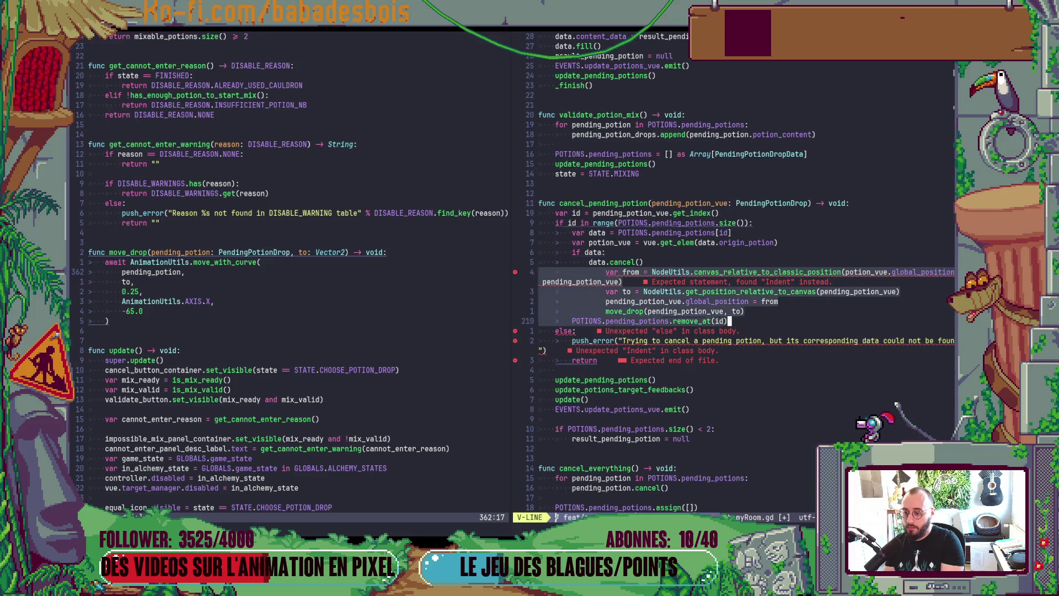
{"action": "key", "text": "<"}
{"action": "key", "text": "Escape"}
{"action": "type", "text": ":w"}
{"action": "key", "text": "Return"}
{"action": "key", "text": "alt+Tab"}
{"action": "key", "text": "alt+Tab"}
- Undo to restore the if potion_vue guard and add an else: branch after the move_drop line
{"action": "key", "text": "u"}
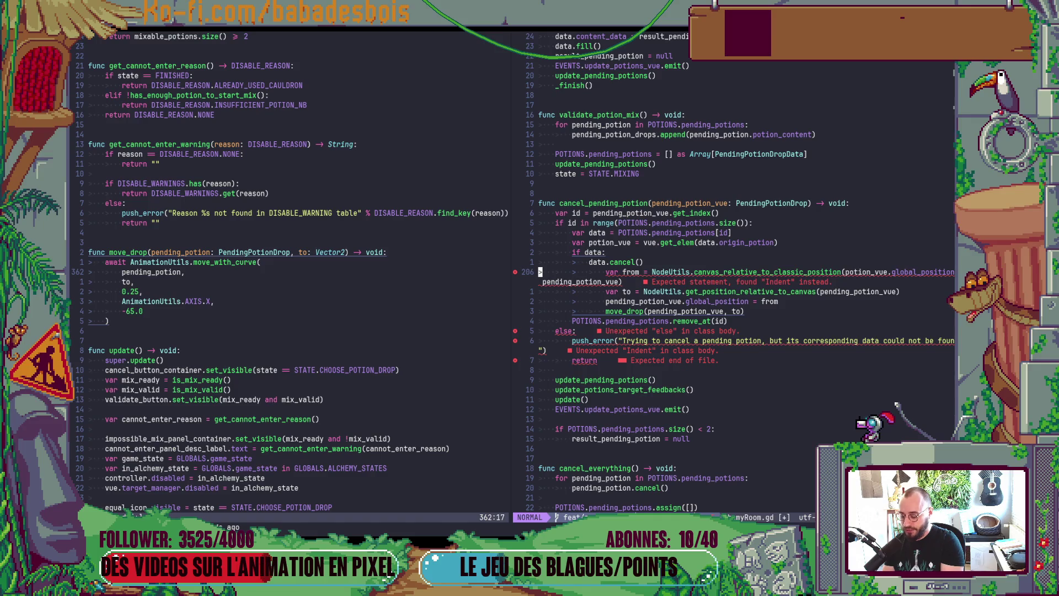
{"action": "key", "text": "u"}
{"action": "key", "text": "j"}
{"action": "key", "text": "j"}
{"action": "key", "text": "j"}
{"action": "type", "text": "otion_vue:"}
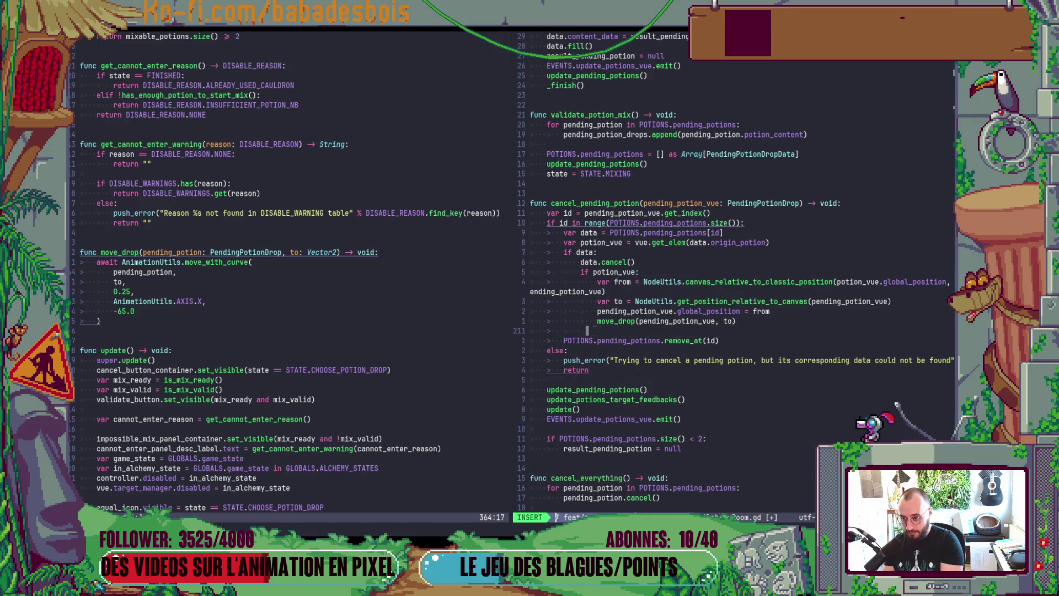
{"action": "type", "text": "el"}
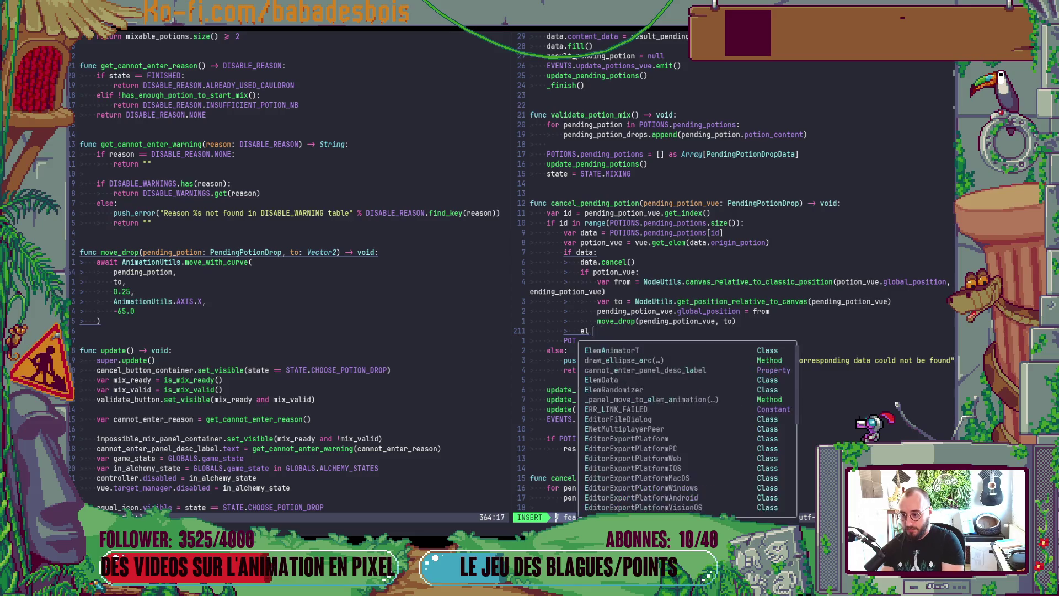
{"action": "type", "text": "se:"}
{"action": "key", "text": "Return"}
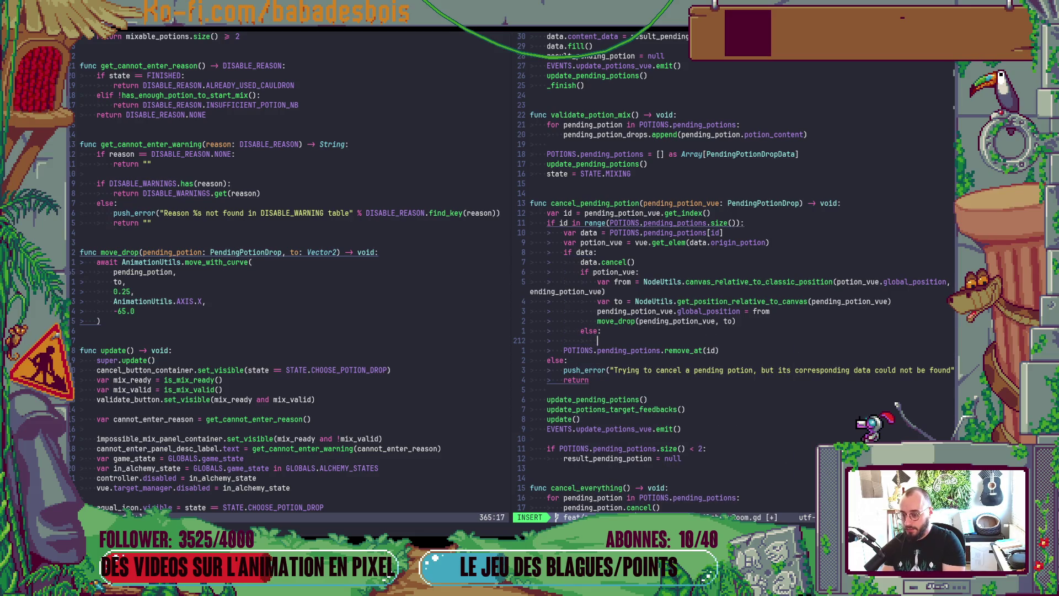
- Fill the else branch with a push_error call carrying the potion-vue-not-found message
{"action": "type", "text": "push"}
{"action": "key", "text": "Return"}
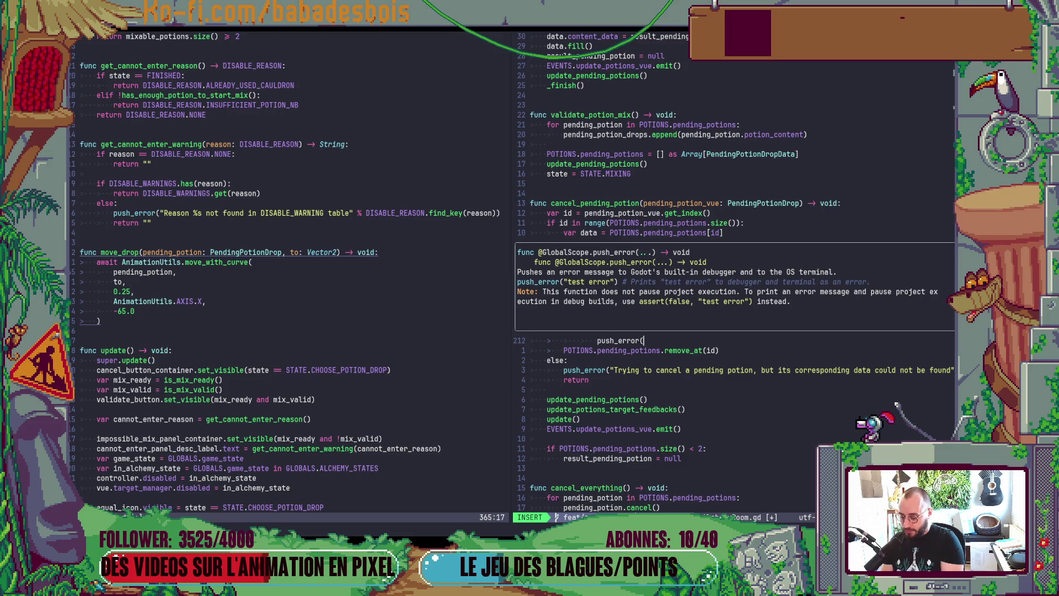
{"action": "type", "text": "\""}
{"action": "type", "text": "Cannot"}
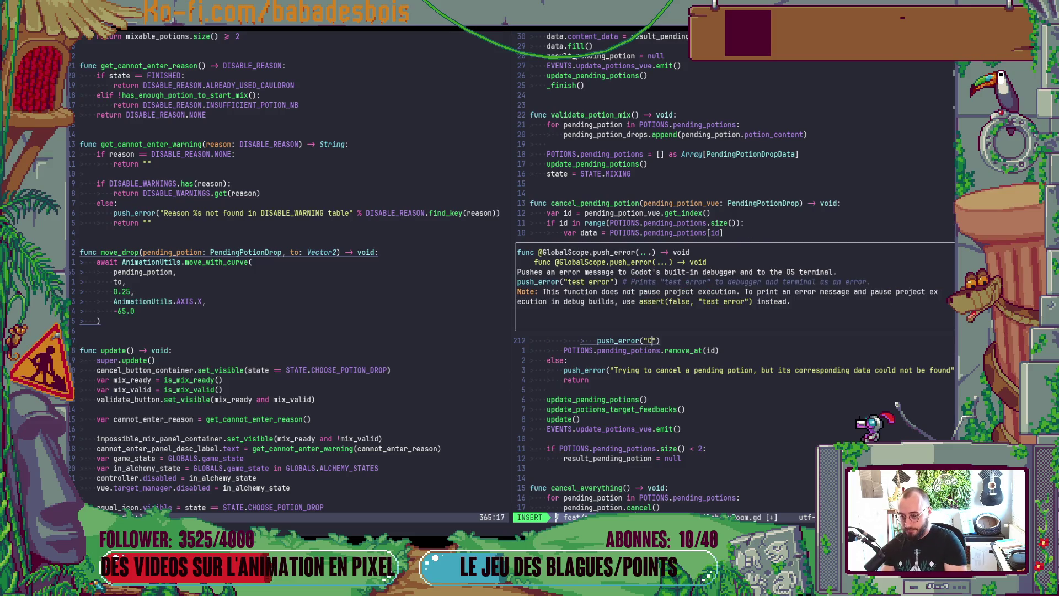
{"action": "key", "text": "BackSpace"}
{"action": "key", "text": "BackSpace"}
{"action": "key", "text": "BackSpace"}
{"action": "type", "text": "not animat"}
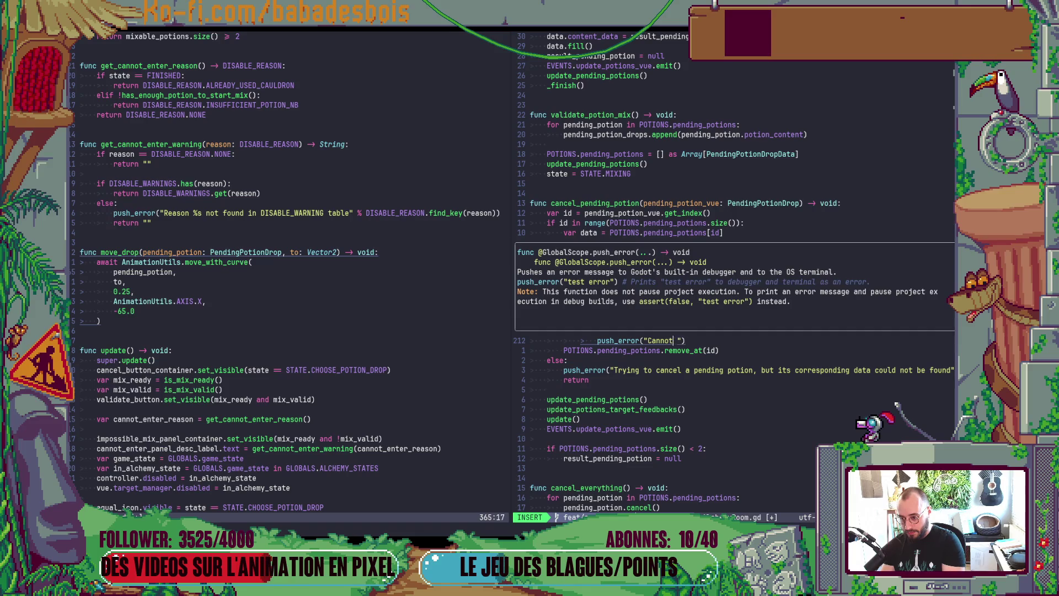
{"action": "type", "text": "e p"}
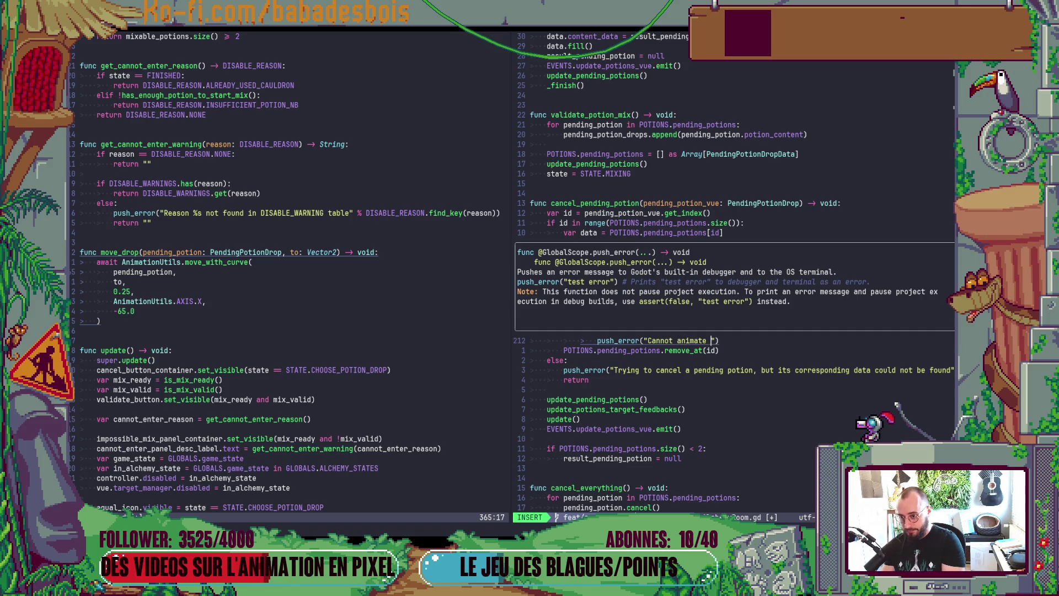
{"action": "type", "text": "otion "}
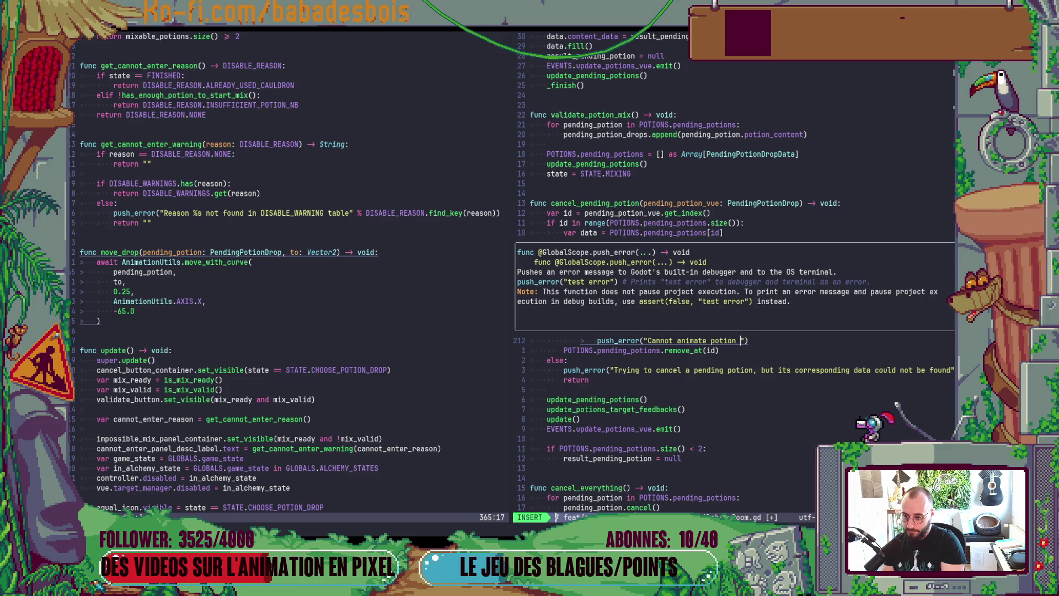
{"action": "type", "text": "cancelation"}
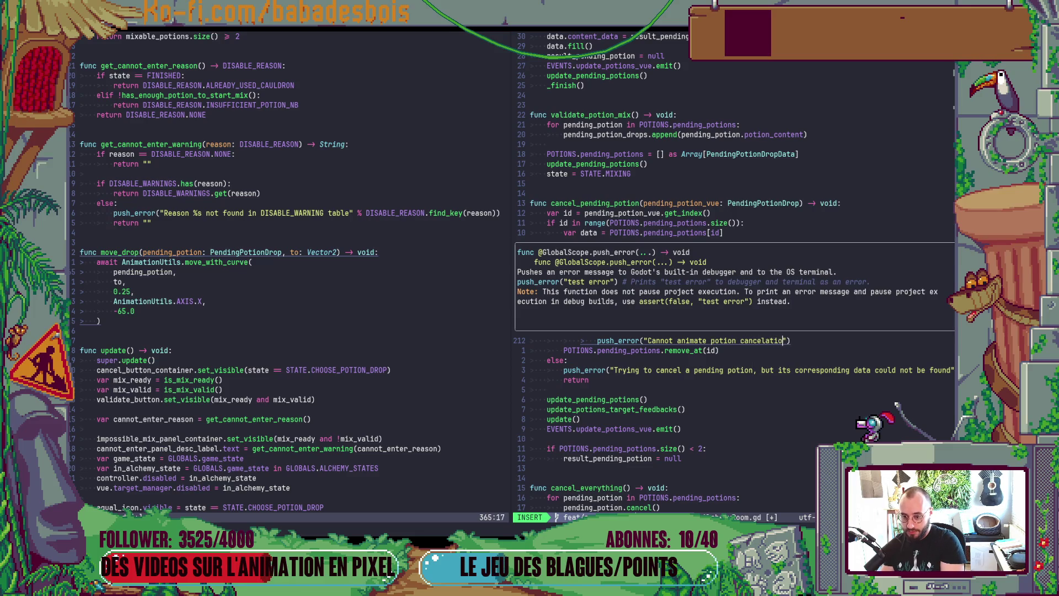
{"action": "type", "text": ": p"}
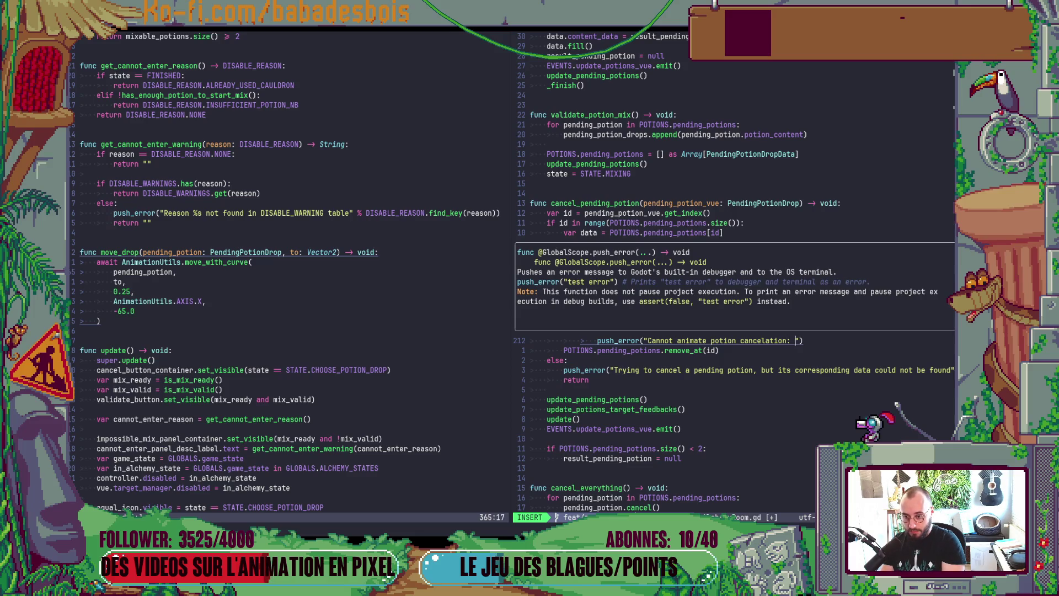
{"action": "type", "text": "otion "}
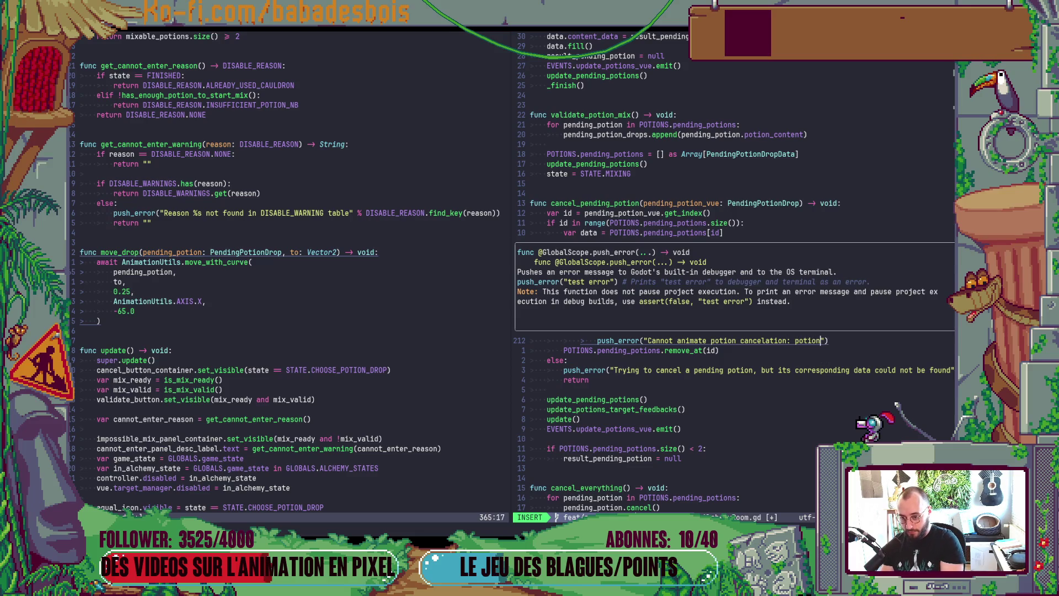
{"action": "type", "text": "vue could "}
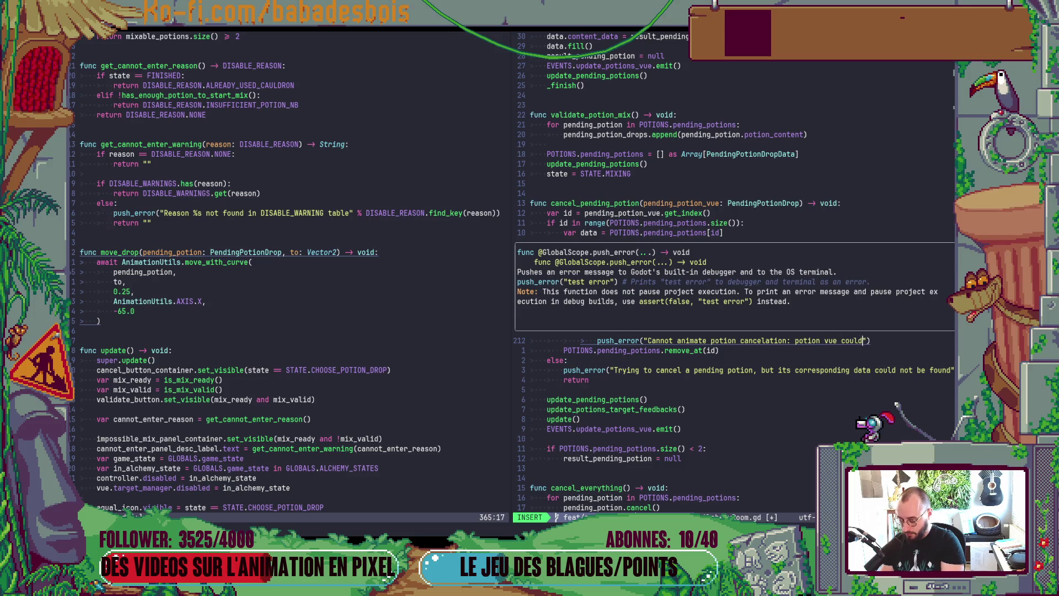
{"action": "type", "text": "not be found"}
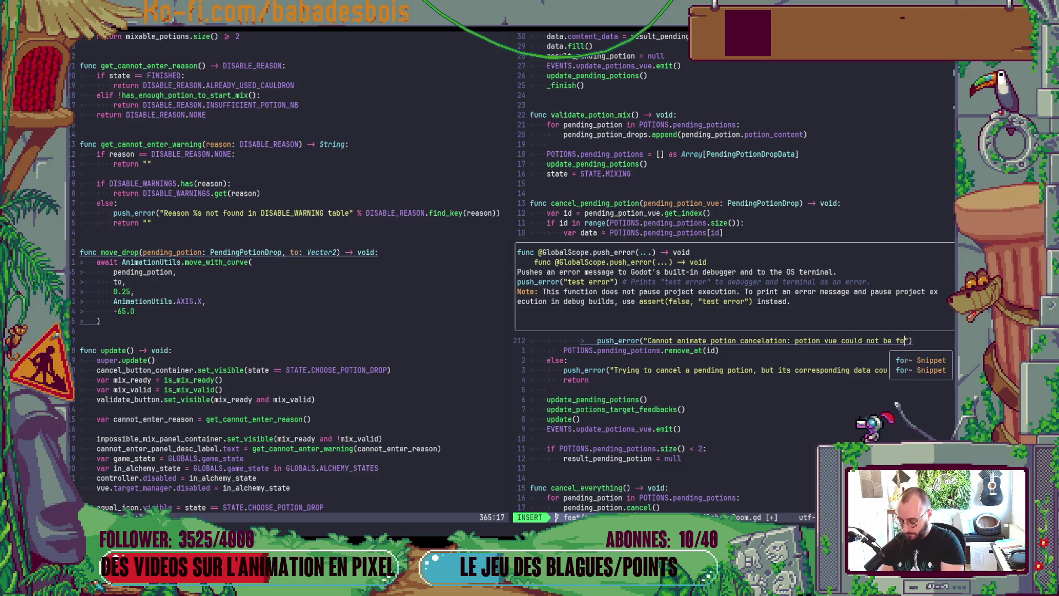
{"action": "key", "text": "Escape"}
{"action": "key", "text": "Escape"}
{"action": "key", "text": "alt+Tab"}
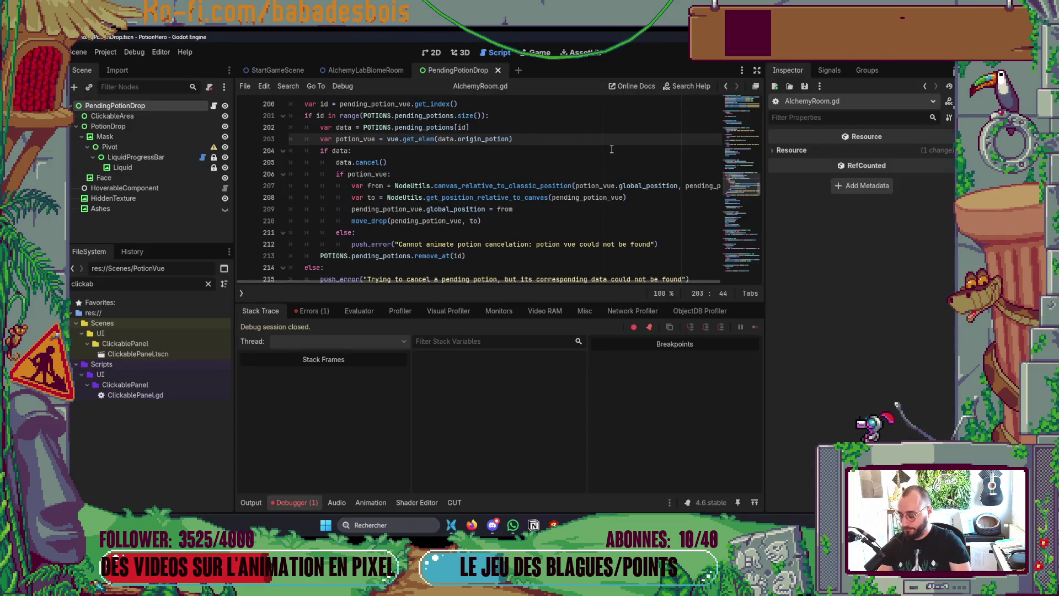
- Run the game, pick the hero and adventure, skip the tutorial and travel to the Chambre room
{"action": "key", "text": "F5"}
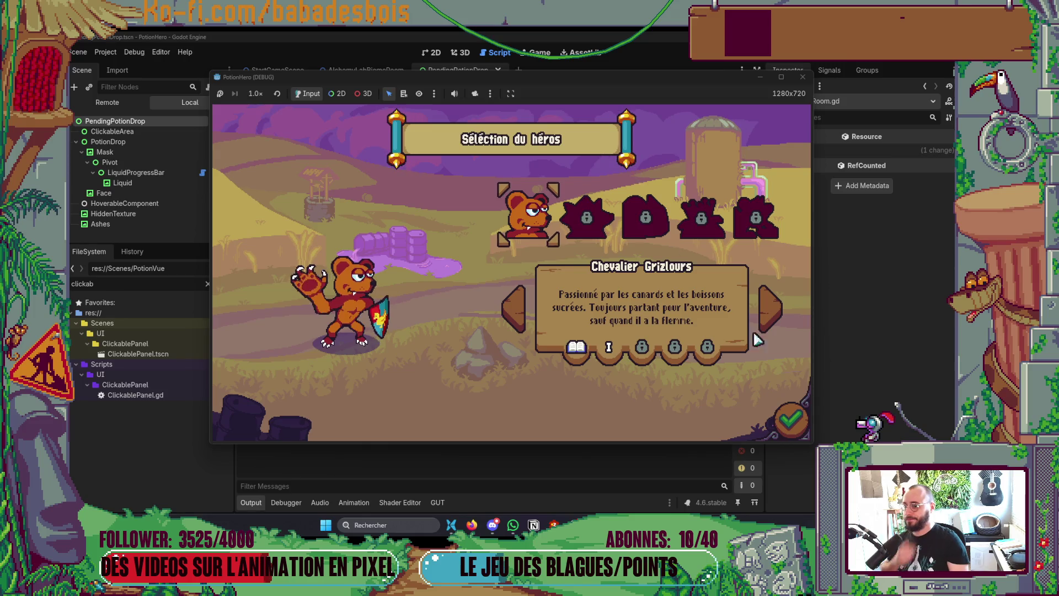
{"action": "left_click", "coordinate": [796, 457]}
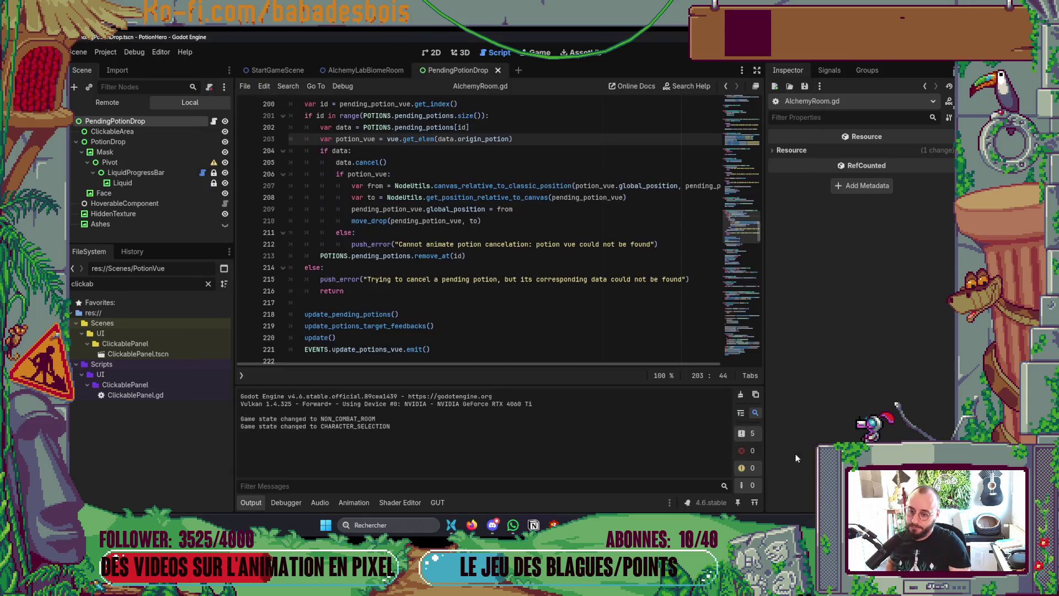
{"action": "key", "text": "alt+Tab"}
{"action": "left_click", "coordinate": [792, 418]}
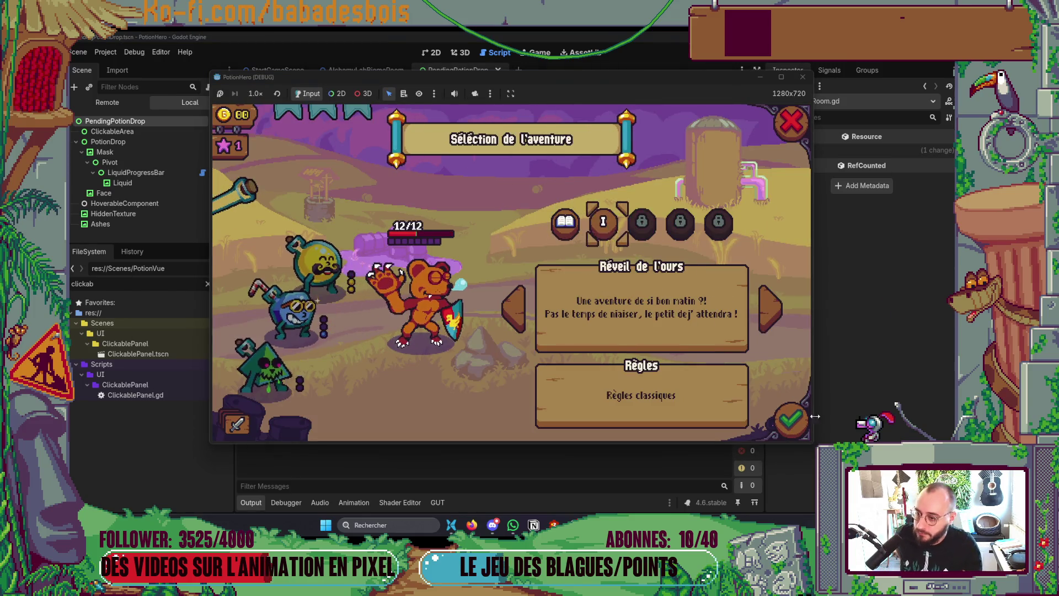
{"action": "left_click", "coordinate": [791, 419]}
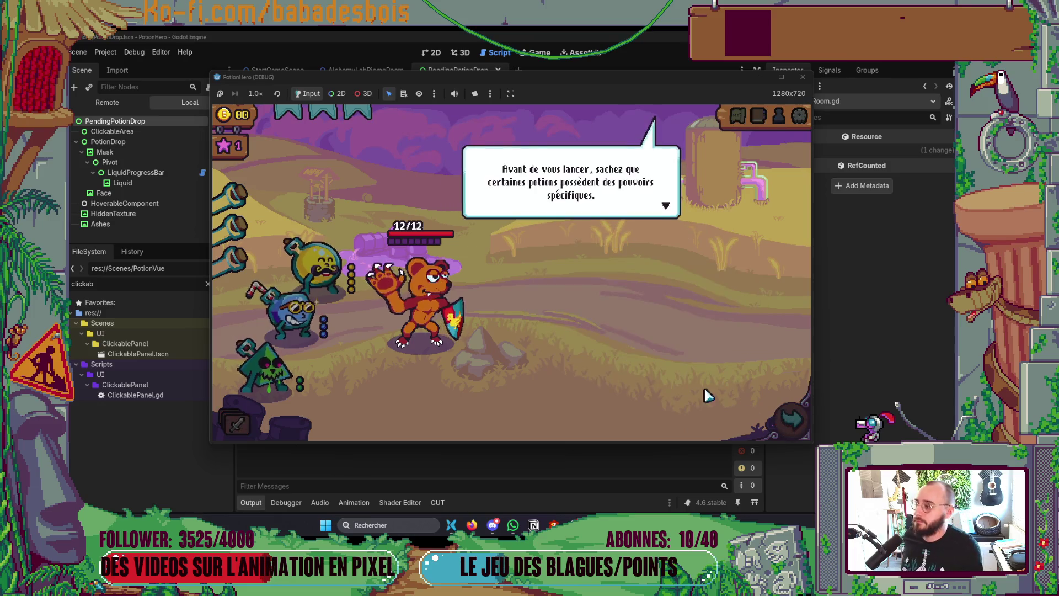
{"action": "left_click", "coordinate": [633, 350]}
{"action": "left_click", "coordinate": [634, 338]}
{"action": "left_click", "coordinate": [643, 303]}
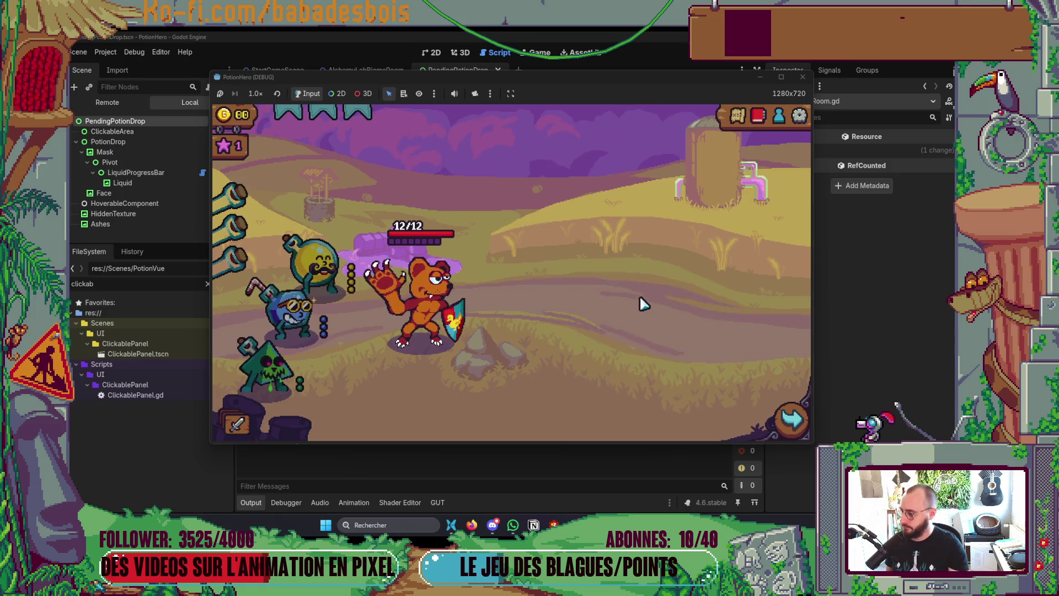
{"action": "left_click", "coordinate": [791, 419]}
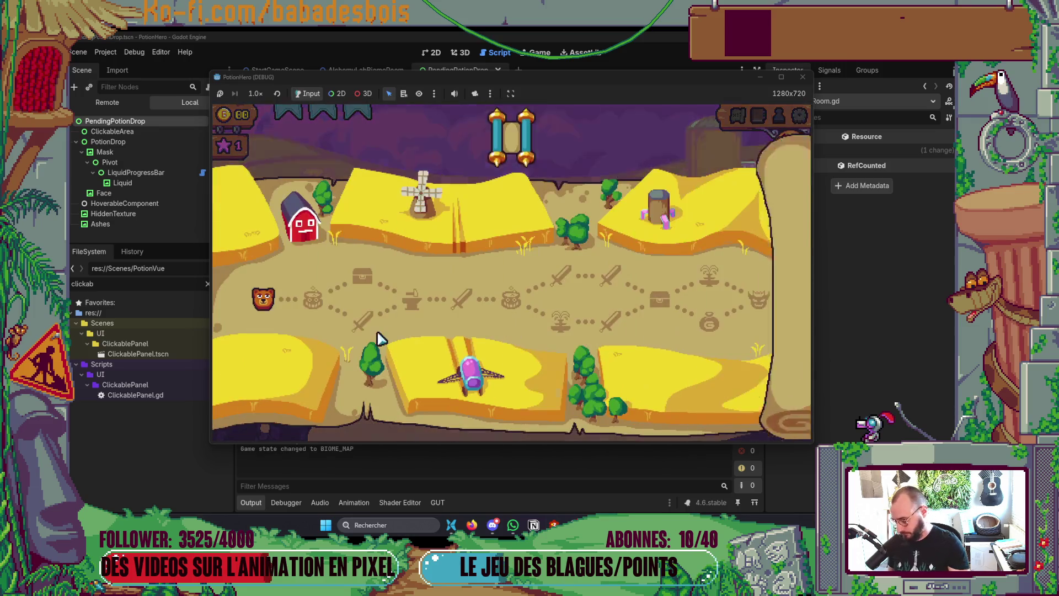
{"action": "left_click", "coordinate": [310, 301]}
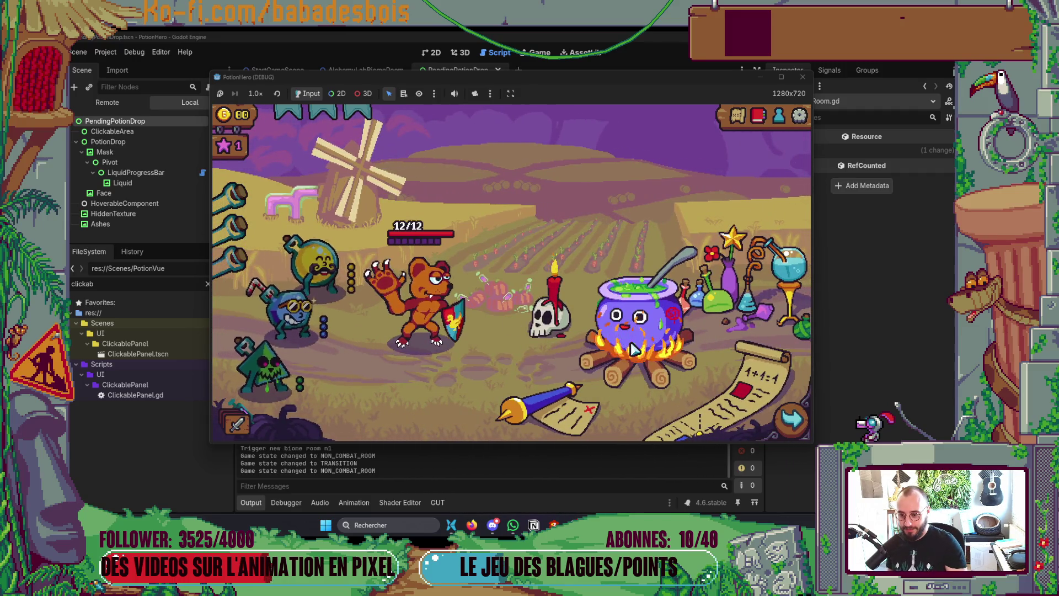
- At the cauldron, add and remove the yellow potion three times, then mix yellow with blue
{"action": "left_click", "coordinate": [634, 348]}
{"action": "left_click", "coordinate": [330, 270]}
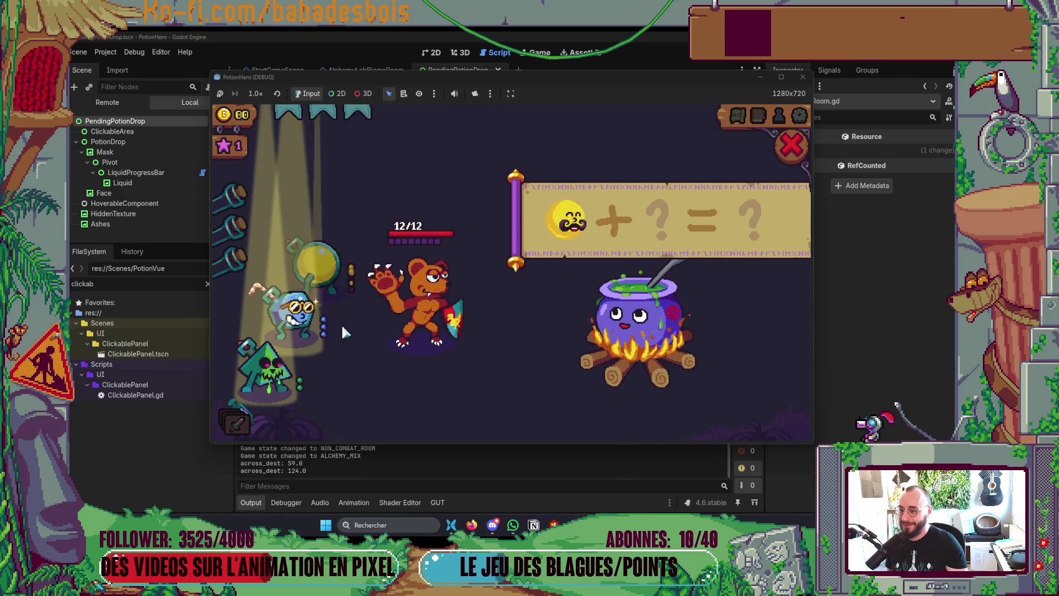
{"action": "left_click", "coordinate": [561, 227]}
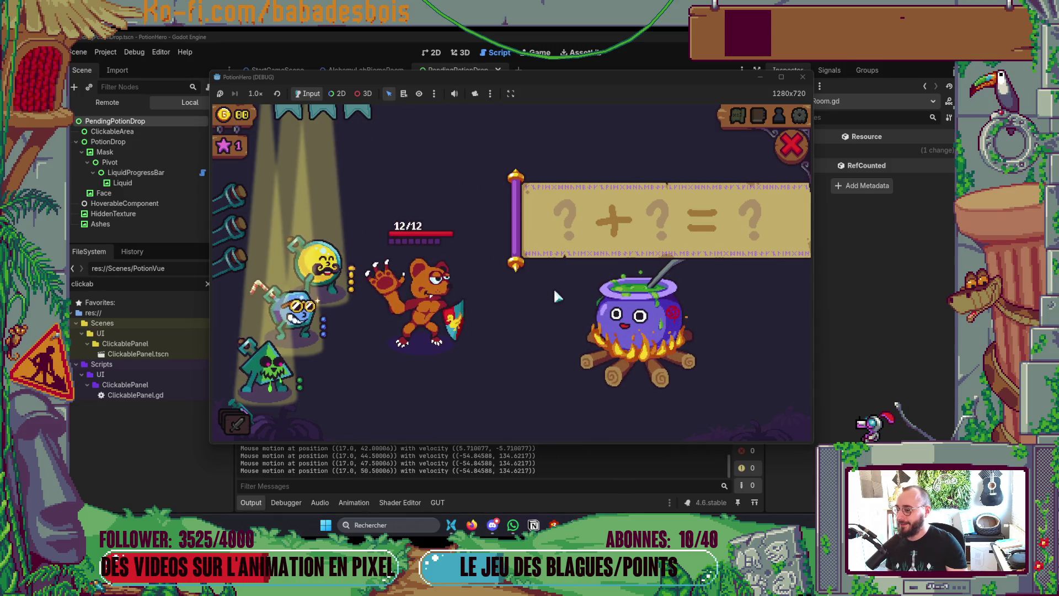
{"action": "left_click", "coordinate": [309, 271]}
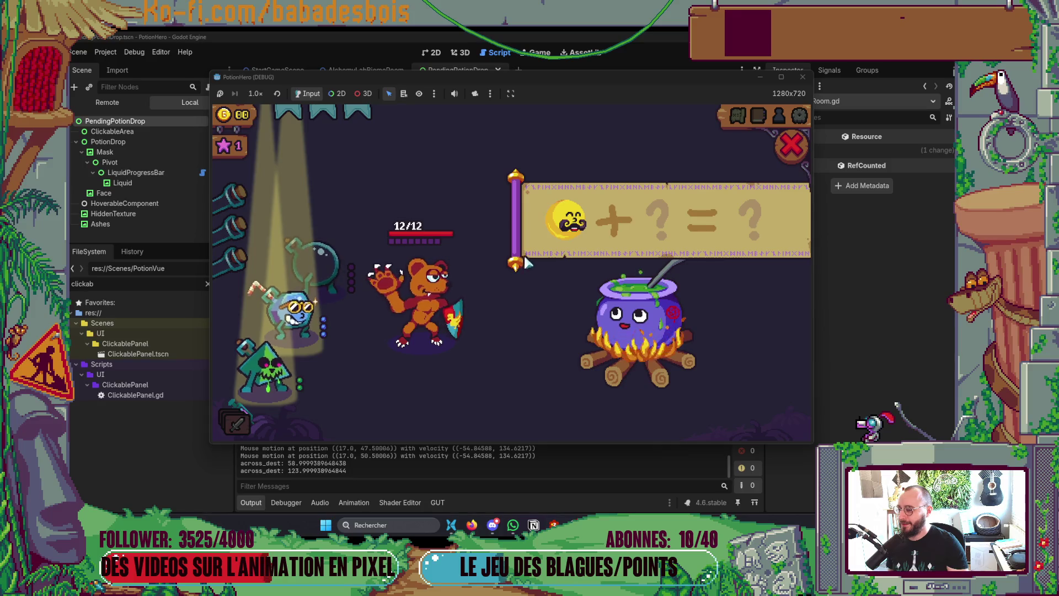
{"action": "left_click", "coordinate": [568, 227]}
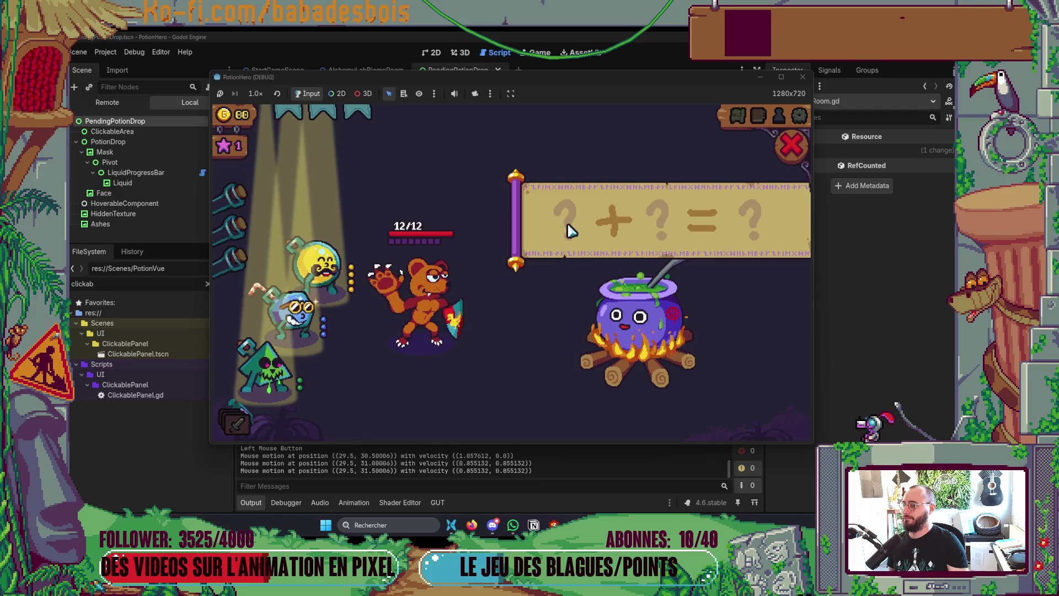
{"action": "left_click", "coordinate": [329, 267]}
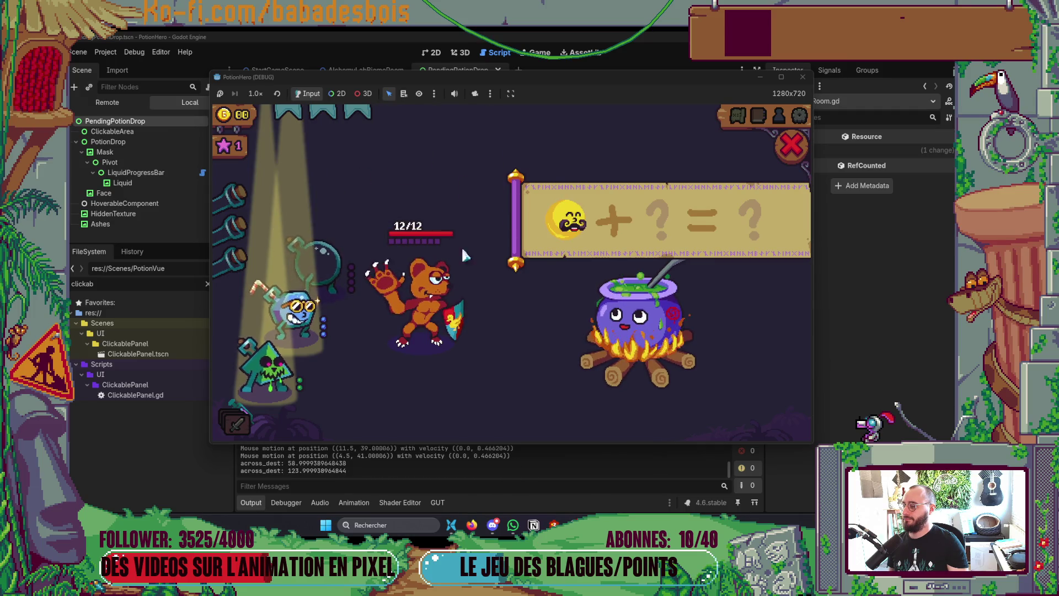
{"action": "left_click", "coordinate": [552, 243]}
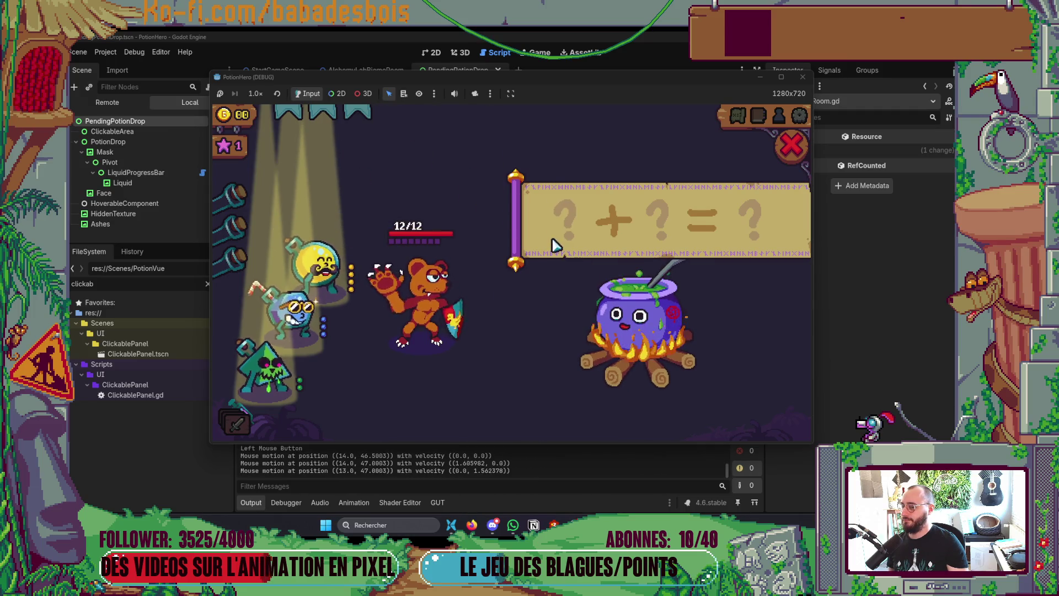
{"action": "left_click", "coordinate": [332, 275]}
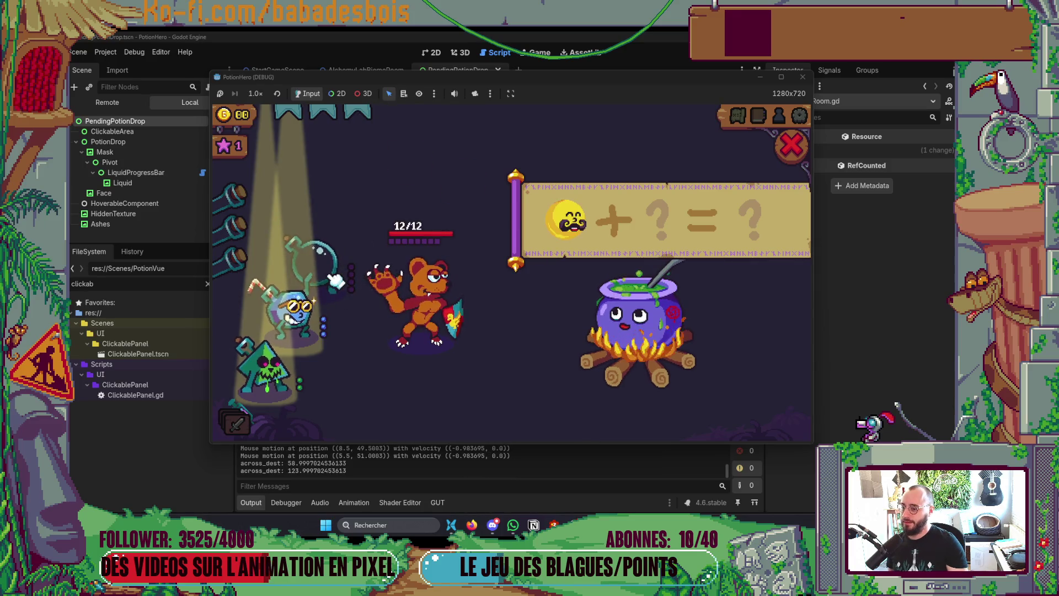
{"action": "left_click", "coordinate": [295, 309]}
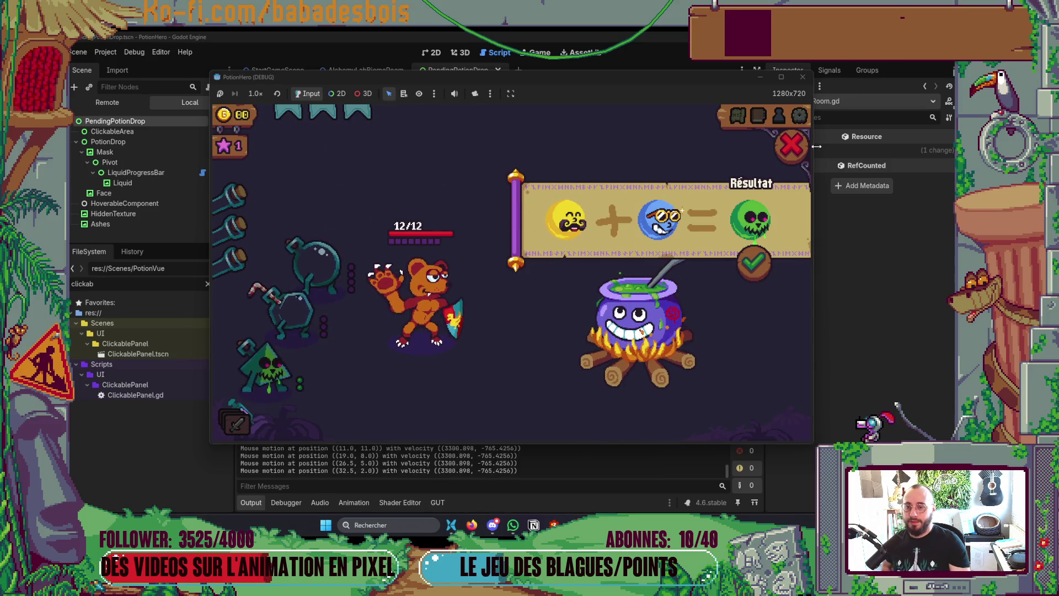
{"action": "key", "text": "alt+Tab"}
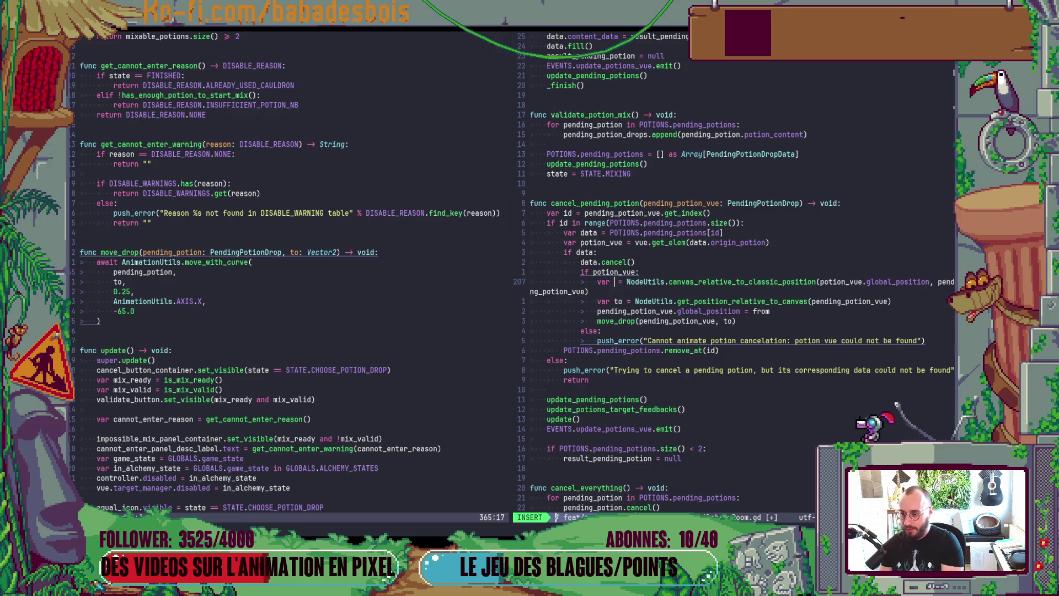
{"action": "type", "text": "to"}
- Swap the 'from' and 'to' lines in cancel_pending_potion and relaunch the game
{"action": "key", "text": "Escape"}
{"action": "type", "text": "jciwfr"}
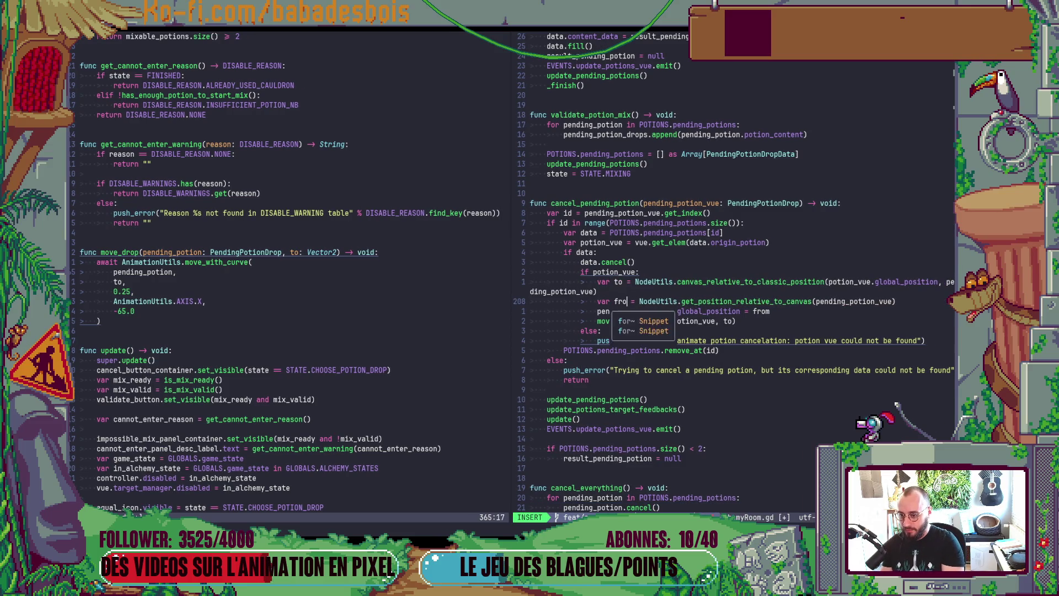
{"action": "type", "text": "k"}
{"action": "key", "text": "d"}
{"action": "key", "text": "d"}
{"action": "key", "text": "p"}
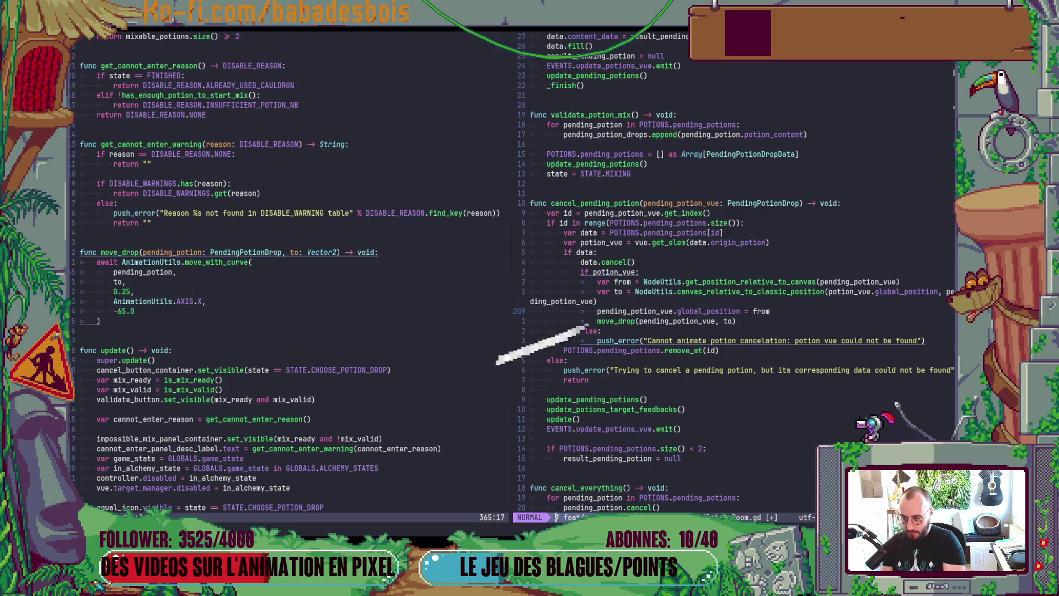
{"action": "key", "text": "alt+Tab"}
{"action": "key", "text": "F5"}
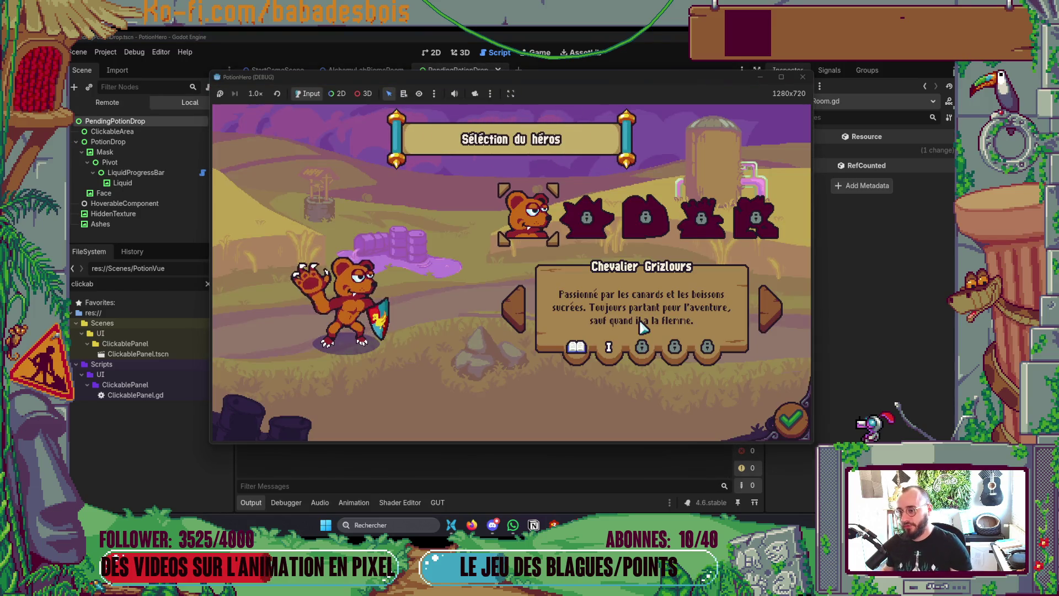
- Pick the hero and adventure, dismiss the tutorial and enter the first room from the map
{"action": "left_click", "coordinate": [791, 420]}
{"action": "left_click", "coordinate": [603, 226]}
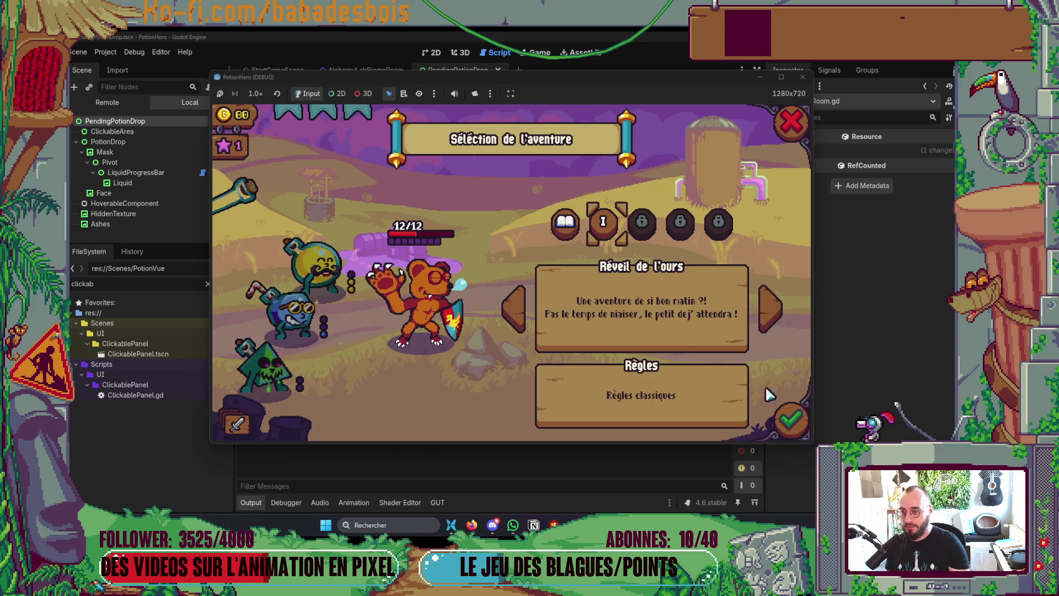
{"action": "left_click", "coordinate": [792, 420]}
{"action": "left_click", "coordinate": [588, 299]}
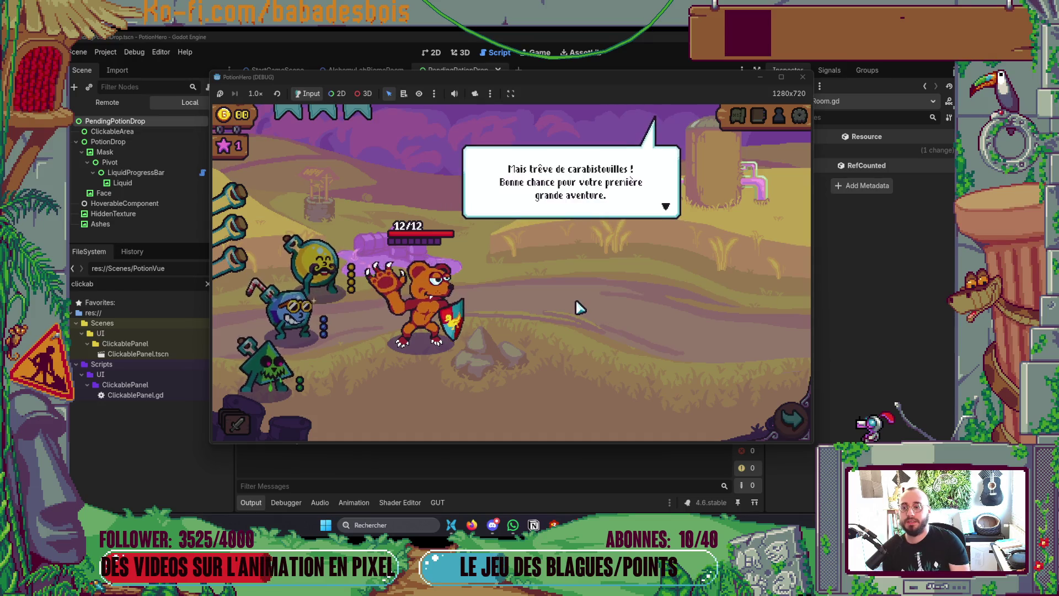
{"action": "left_click", "coordinate": [574, 305]}
{"action": "left_click", "coordinate": [789, 422]}
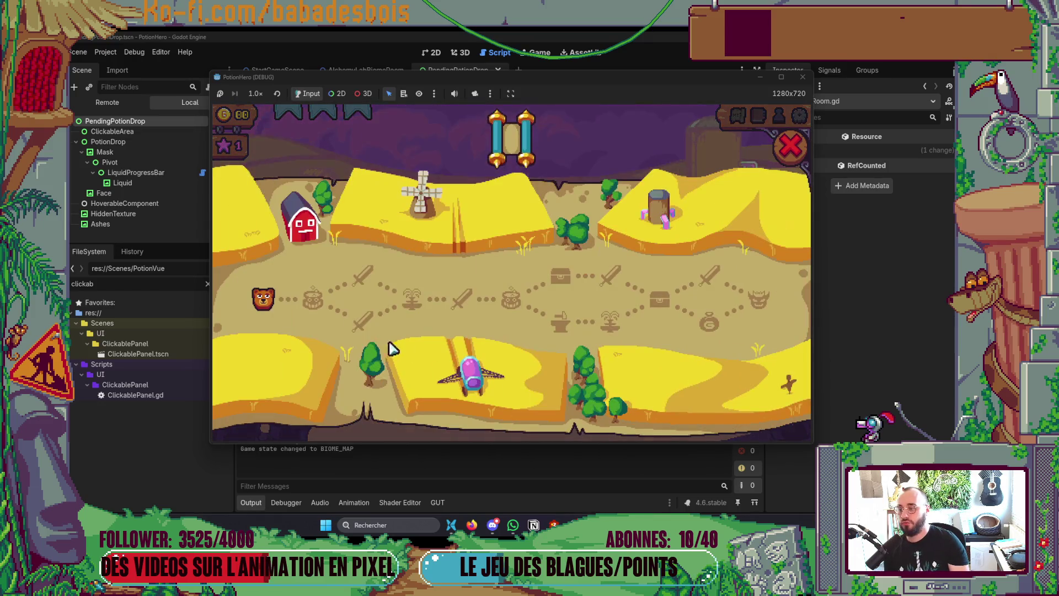
{"action": "left_click", "coordinate": [307, 305]}
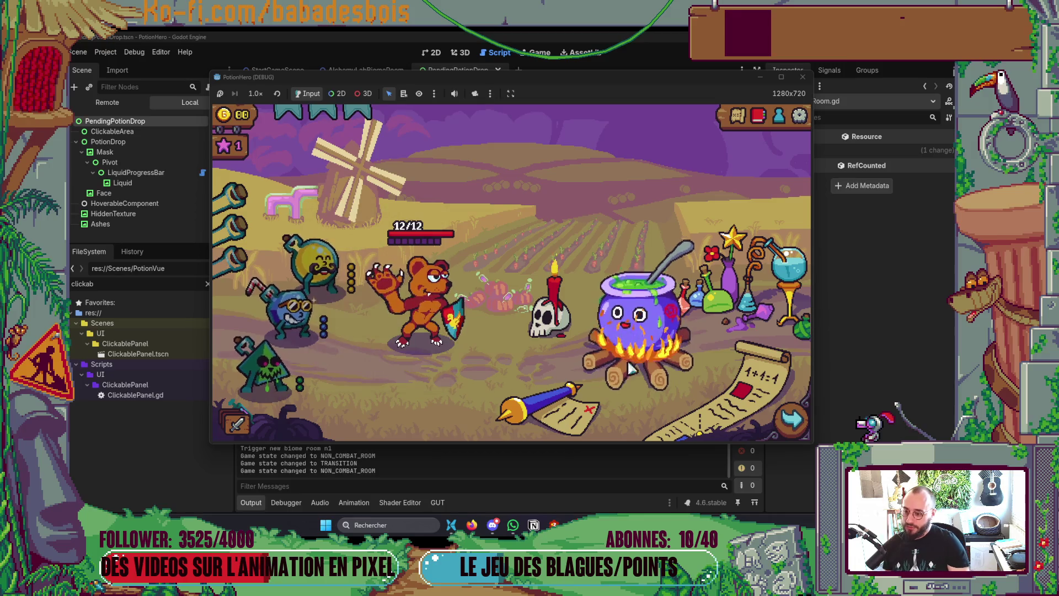
- Twice add yellow and blue potions, cancel one and close the mix, then stop the game with F8
{"action": "left_click", "coordinate": [333, 284]}
{"action": "left_click", "coordinate": [301, 326]}
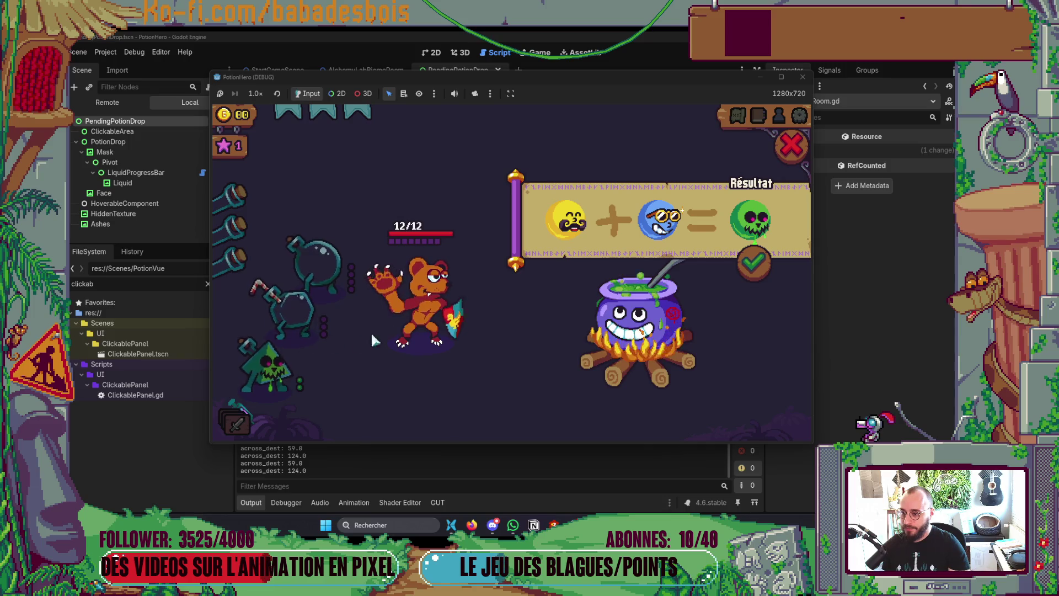
{"action": "left_click", "coordinate": [558, 235]}
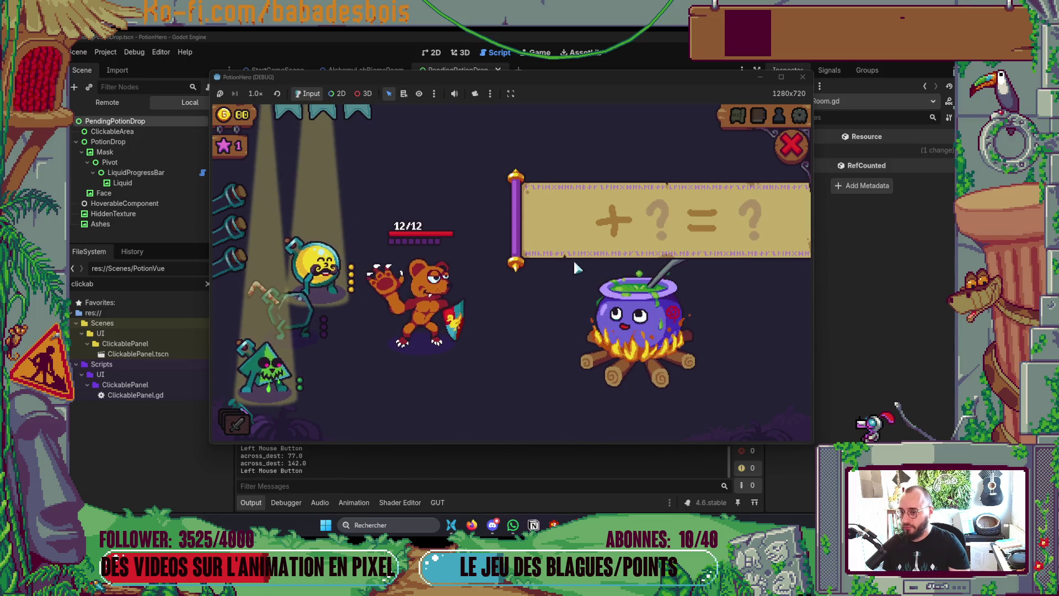
{"action": "left_click", "coordinate": [794, 148]}
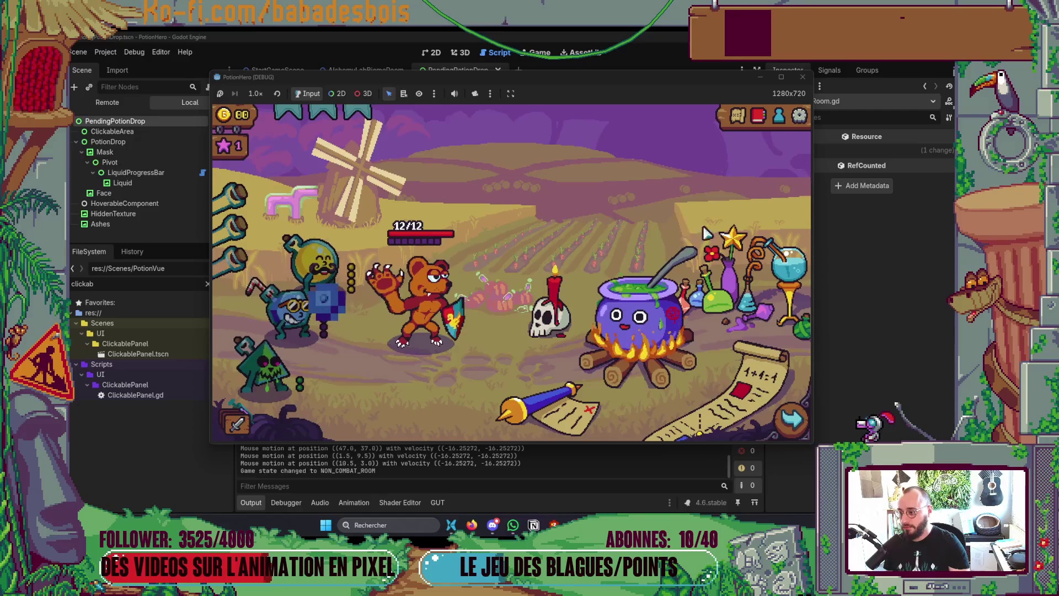
{"action": "left_click", "coordinate": [325, 270]}
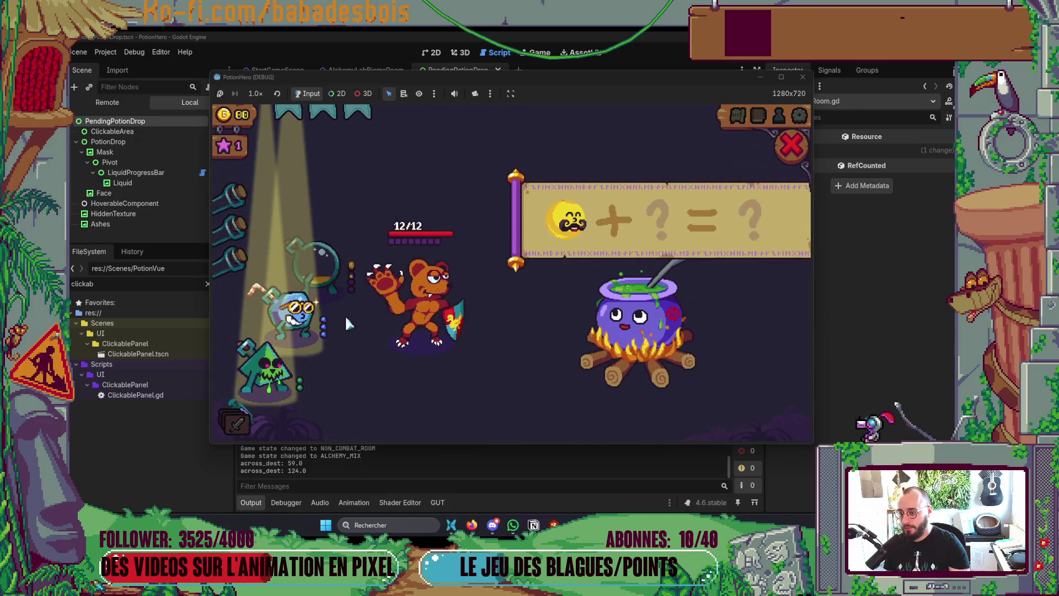
{"action": "left_click", "coordinate": [295, 312]}
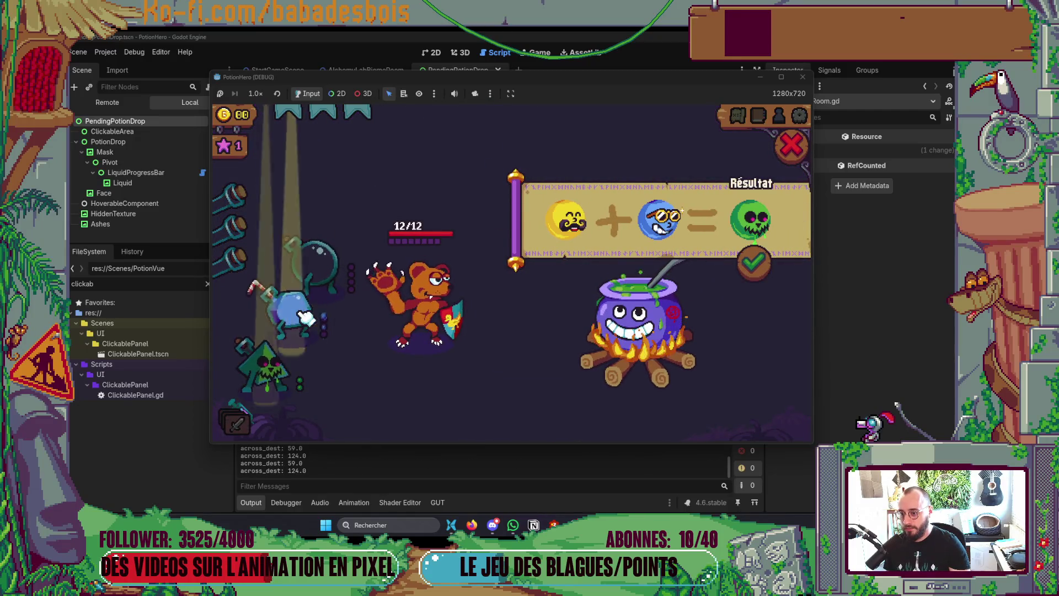
{"action": "left_click", "coordinate": [569, 228]}
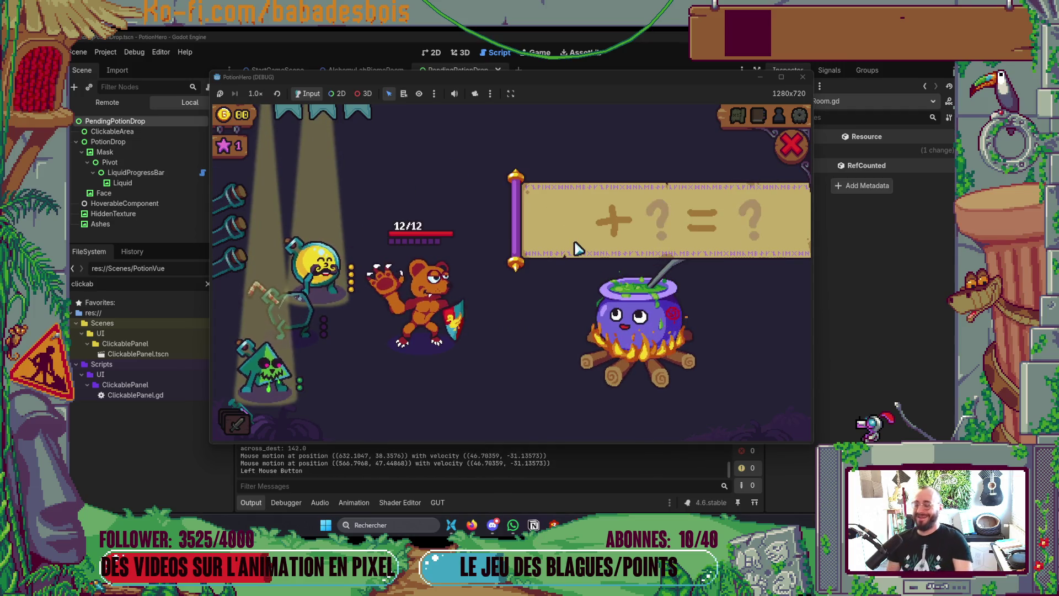
{"action": "left_click", "coordinate": [791, 146]}
{"action": "key", "text": "F8"}
{"action": "key", "text": "alt+Tab"}
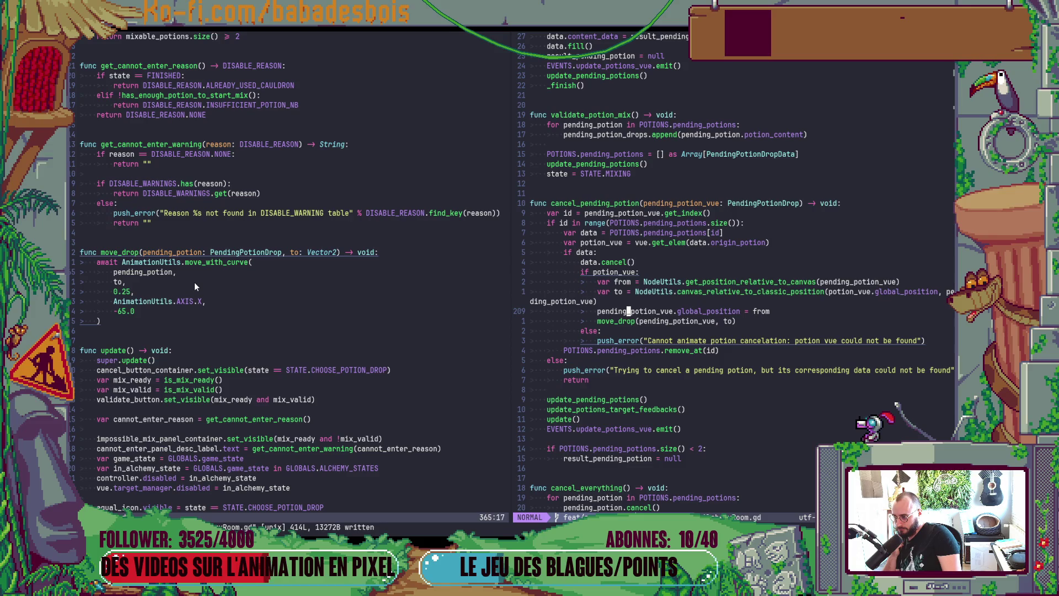
- Open PendingPotionDrop.gd beside AlchemyRoom.gd via the file finder
{"action": "key", "text": "Escape"}
{"action": "key", "text": "space"}
{"action": "key", "text": "space"}
{"action": "type", "text": "Pending"}
{"action": "key", "text": "Return"}
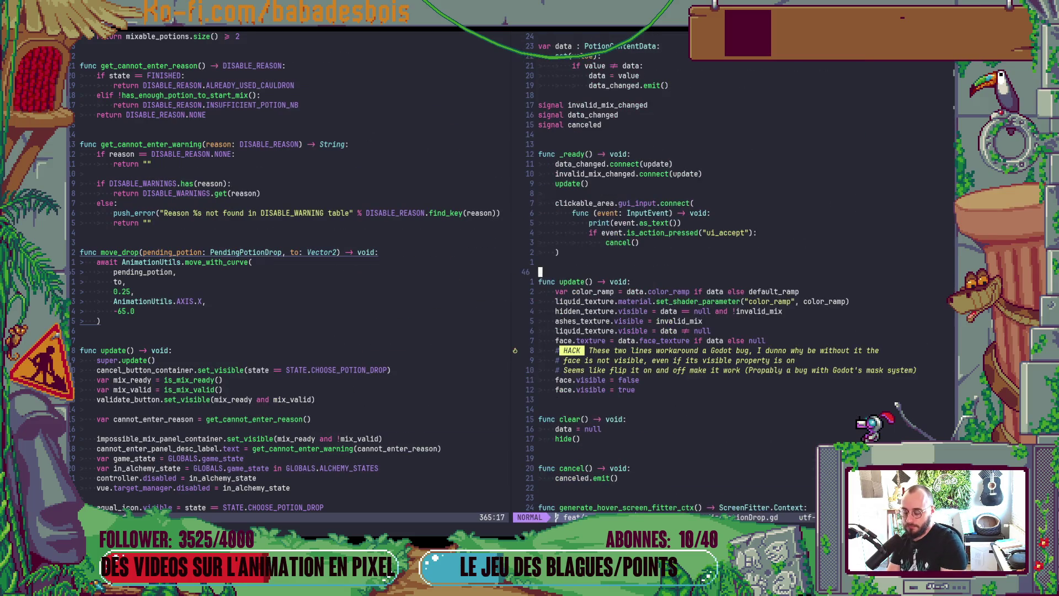
{"action": "key", "text": "ctrl+u"}
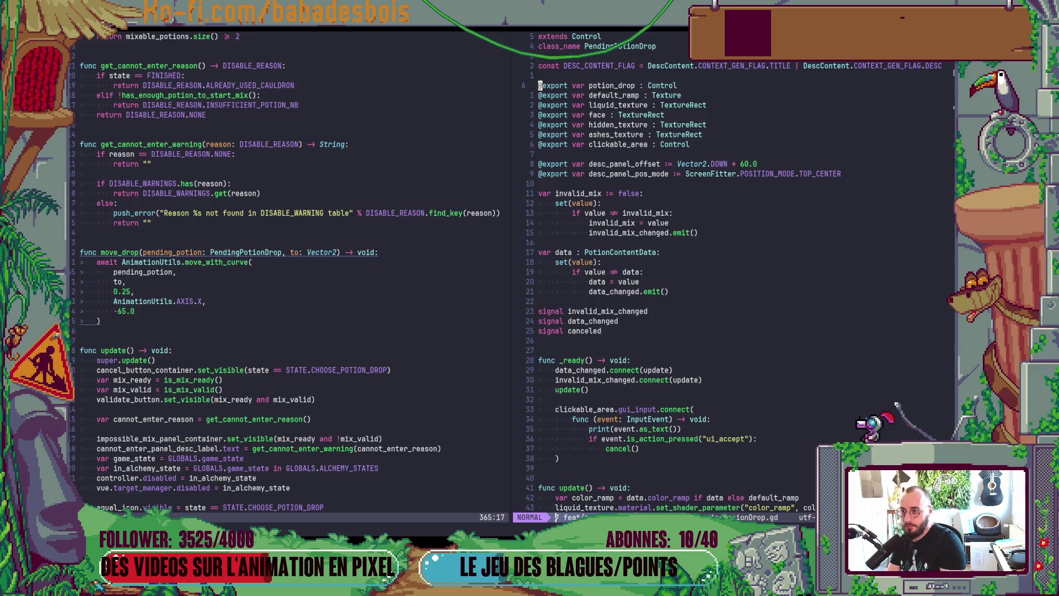
- Append .potion_drop to pending_potion in move_drop, then relaunch the game in Godot
{"action": "key", "text": "ctrl+h"}
{"action": "type", "text": ".potion_drop"}
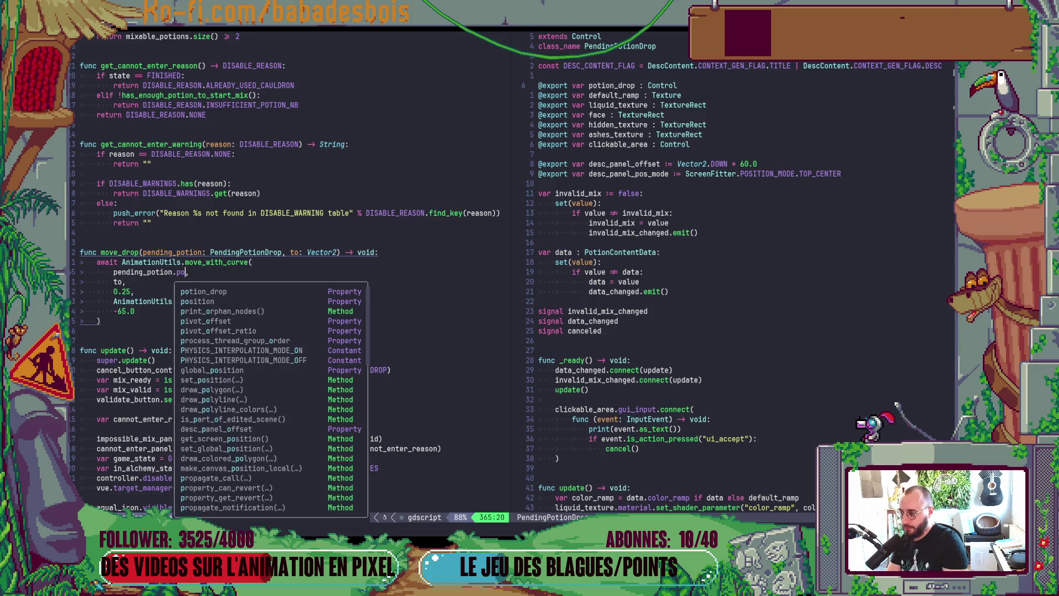
{"action": "key", "text": "ctrl+l"}
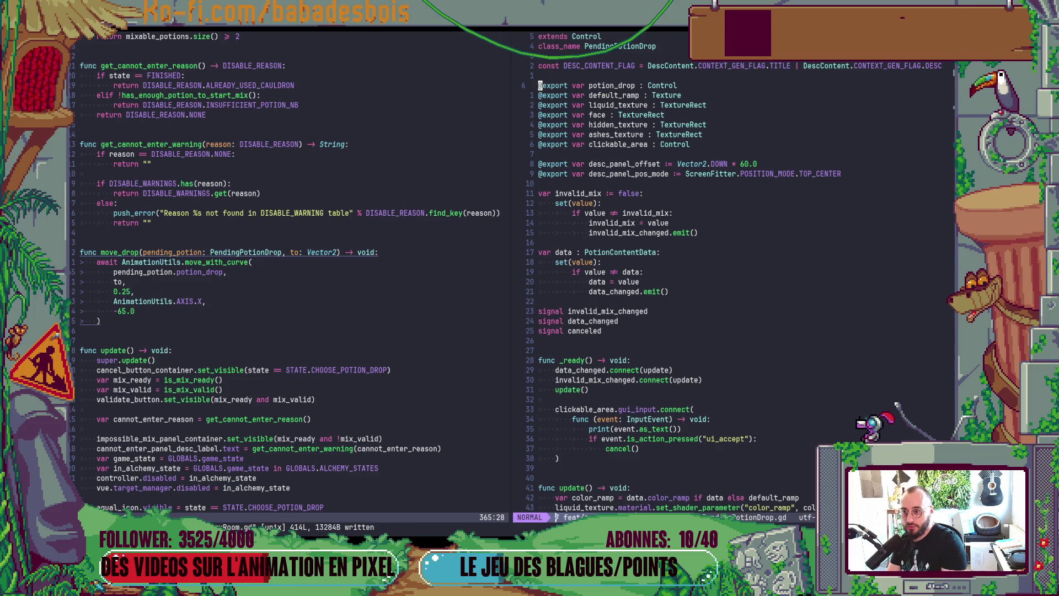
{"action": "key", "text": "ctrl+d"}
{"action": "key", "text": "ctrl+d"}
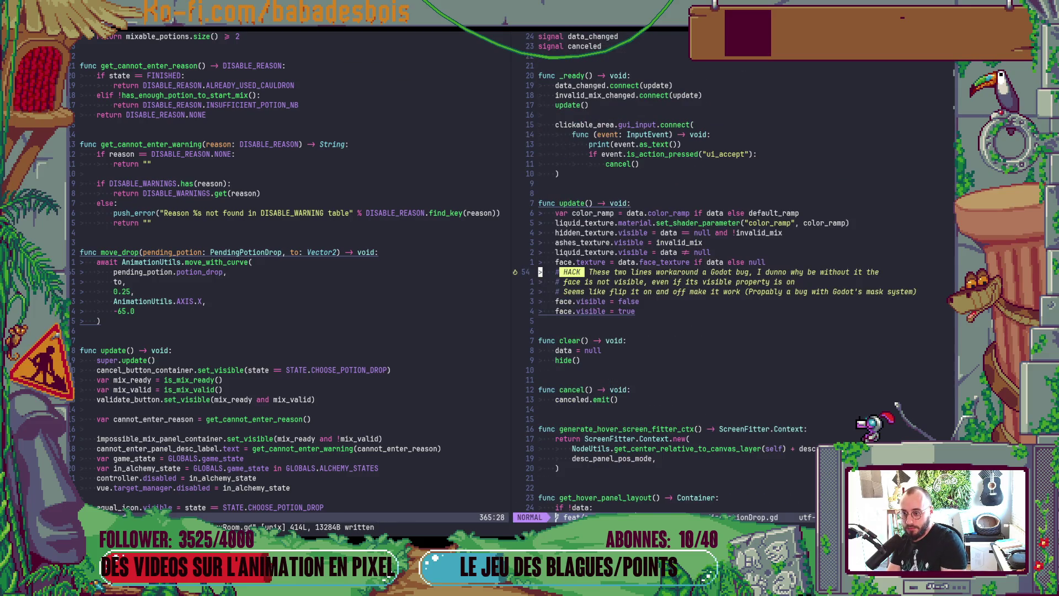
{"action": "key", "text": "ctrl+u"}
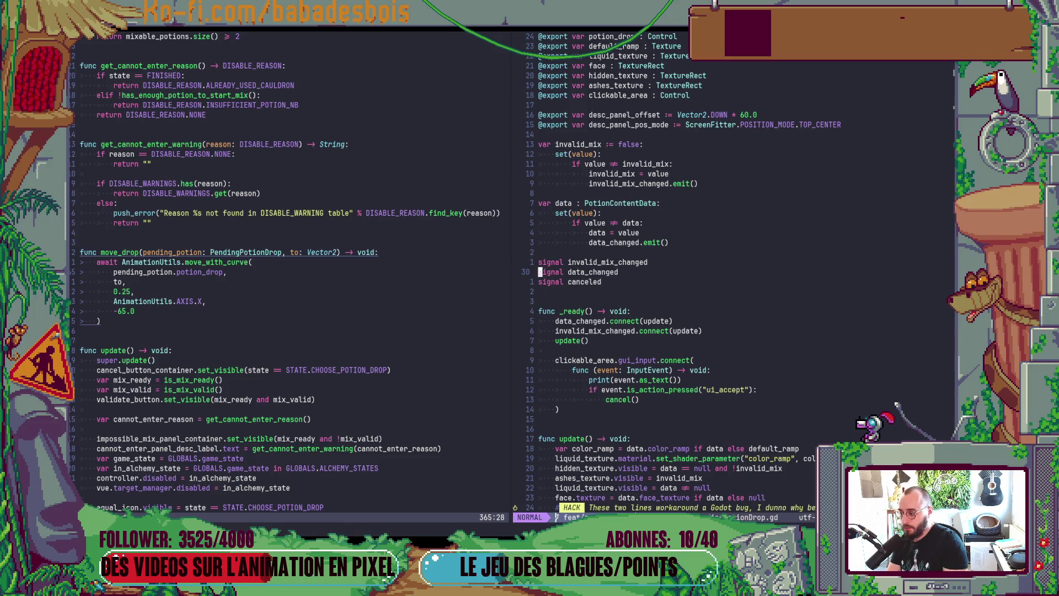
{"action": "key", "text": "alt+Tab"}
{"action": "key", "text": "F5"}
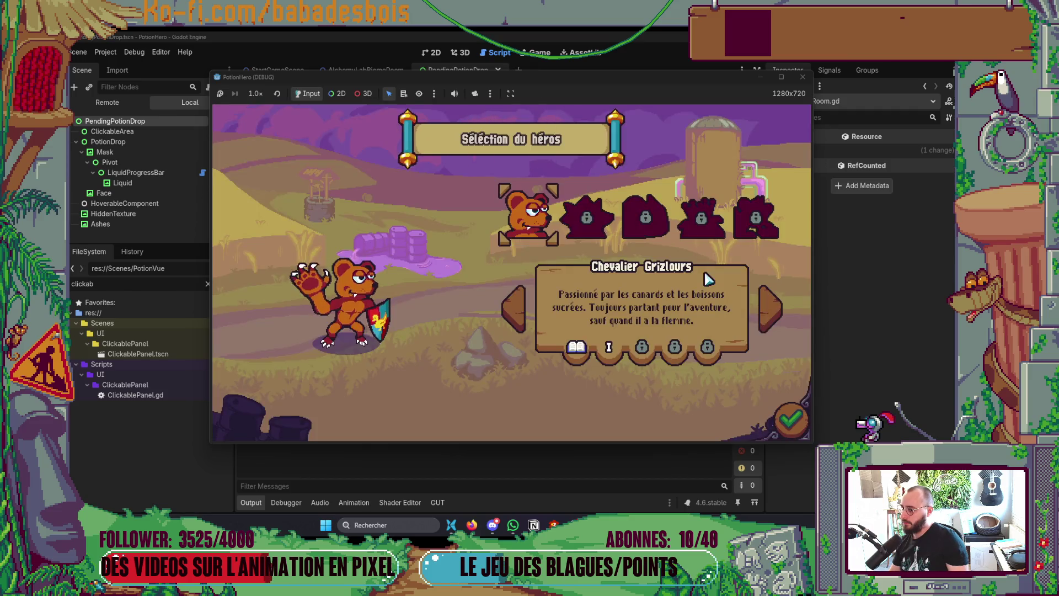
- Choose the bear hero and Réveil de l'ours, enter the cauldron room and add yellow and blue potions
{"action": "left_click", "coordinate": [792, 420]}
{"action": "left_click", "coordinate": [604, 229]}
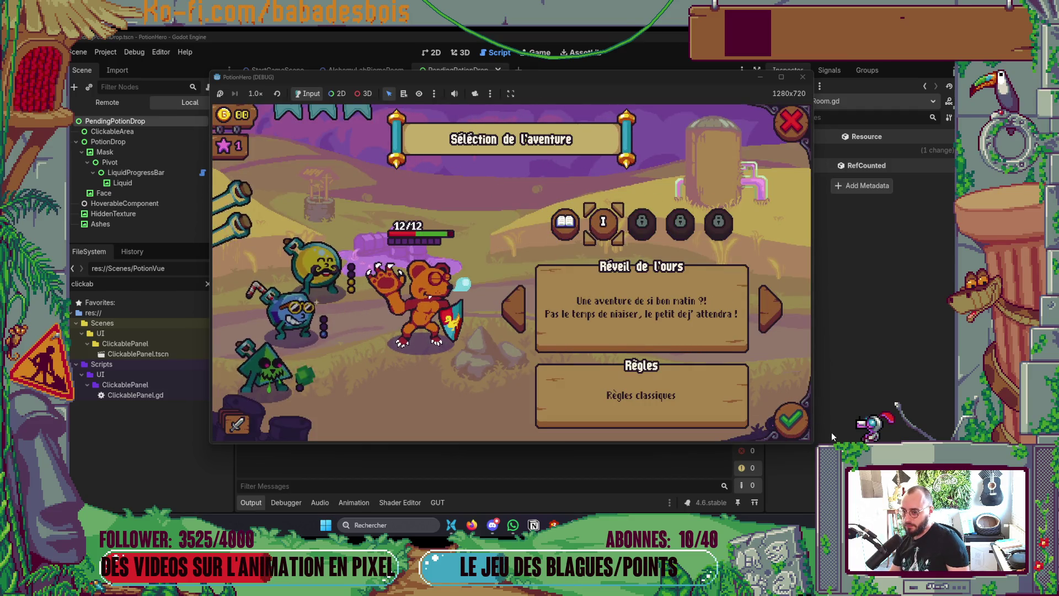
{"action": "left_click", "coordinate": [779, 409]}
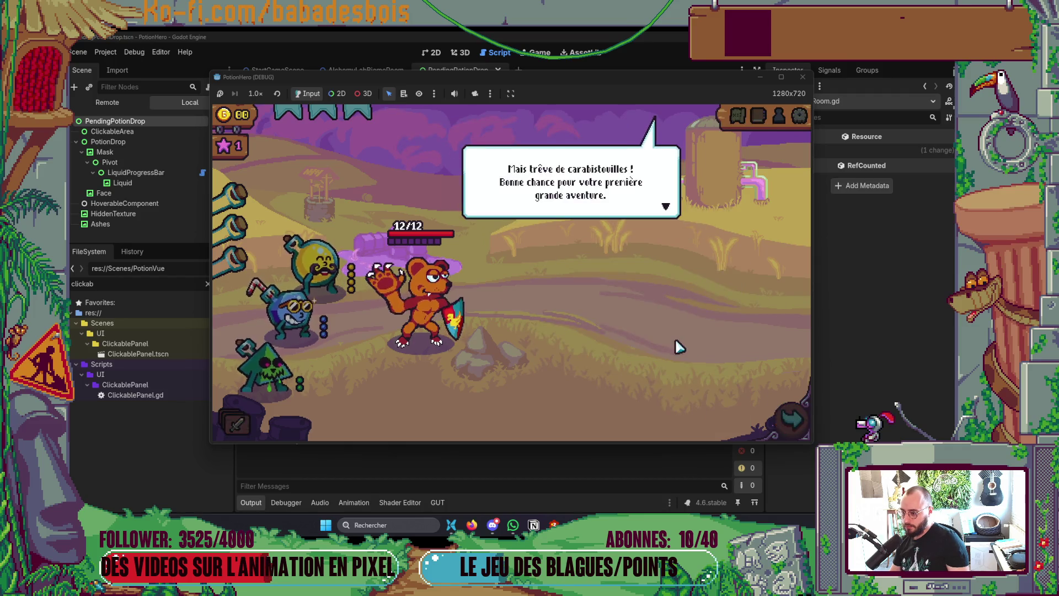
{"action": "left_click", "coordinate": [792, 420]}
{"action": "left_click", "coordinate": [315, 303]}
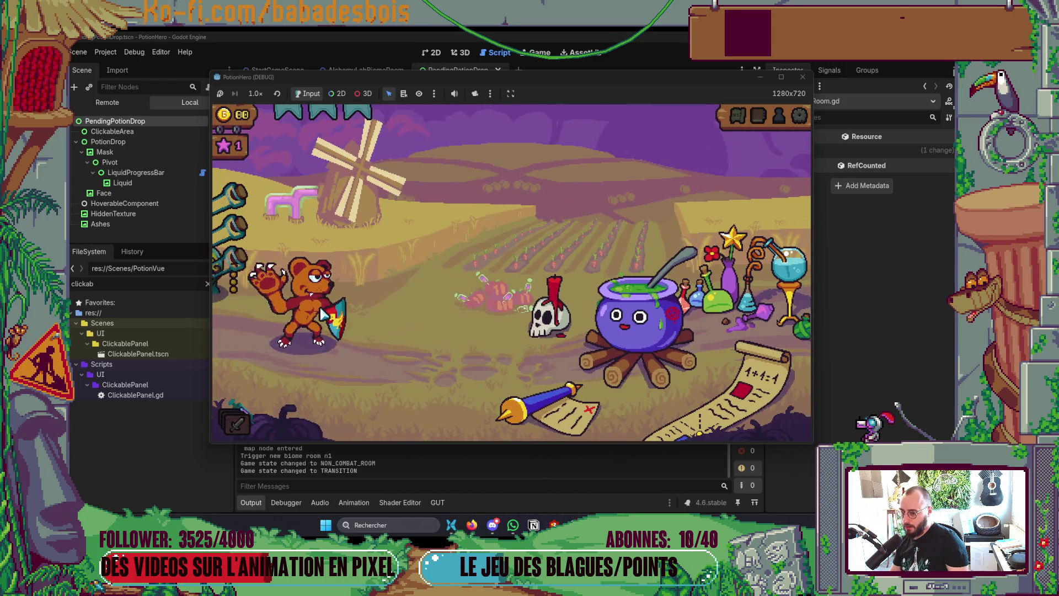
{"action": "left_click", "coordinate": [639, 329]}
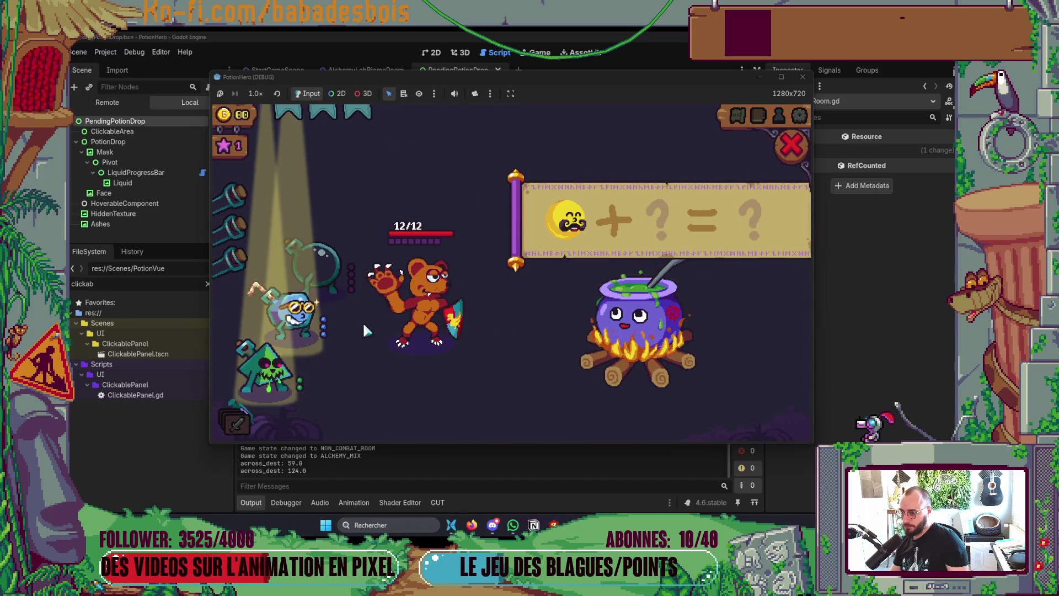
{"action": "left_click", "coordinate": [309, 316]}
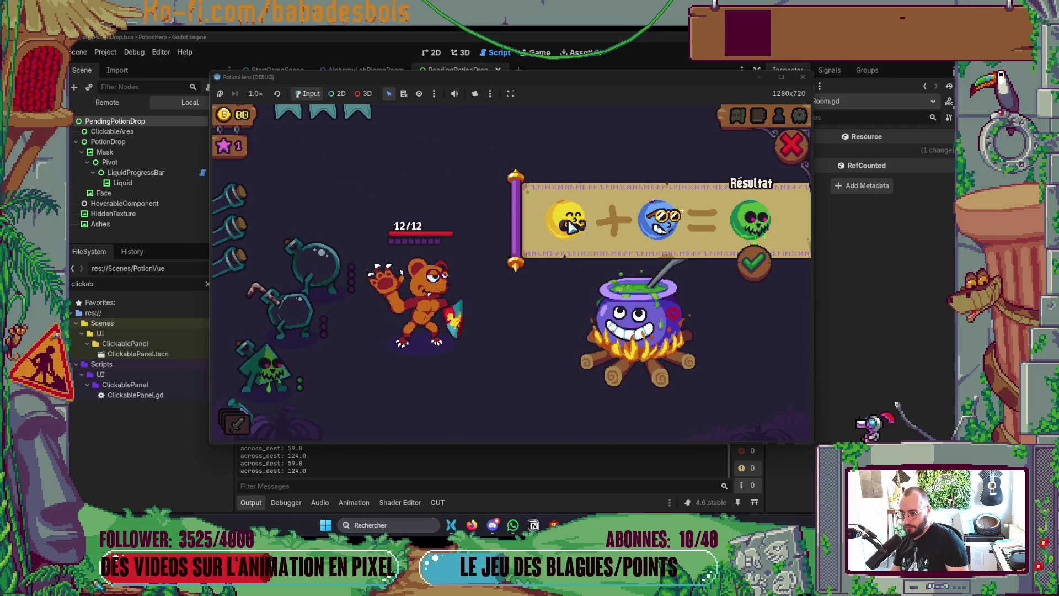
- In the Remote scene tree, expand Farm_Biome and then its UI node
{"action": "left_click", "coordinate": [127, 101]}
{"action": "left_click", "coordinate": [76, 224]}
{"action": "scroll", "coordinate": [110, 210], "scroll_direction": "down", "scroll_amount": 3}
{"action": "left_click", "coordinate": [82, 185]}
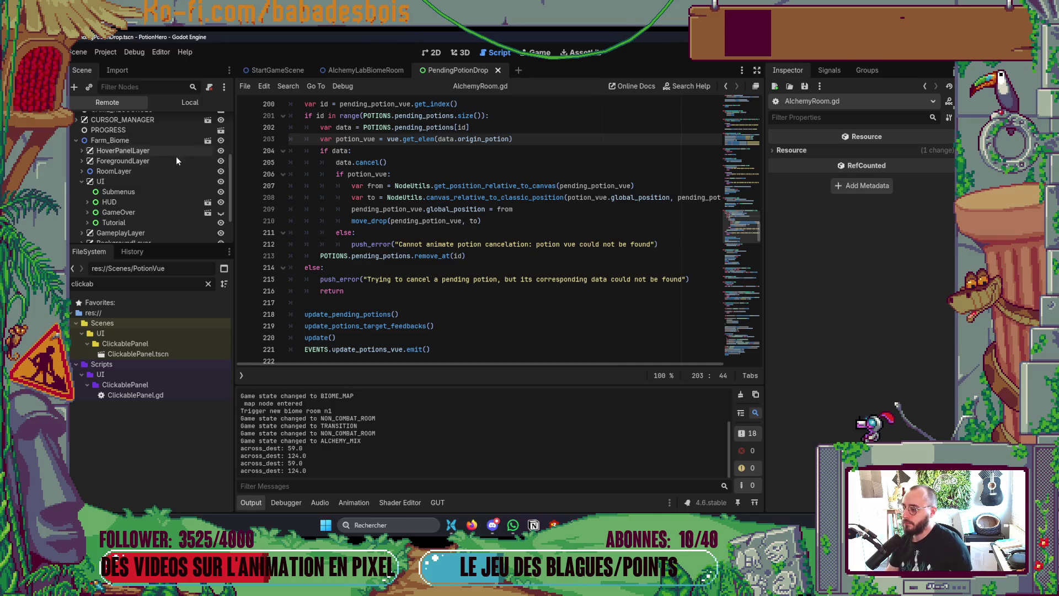
- In the game, cancel the blue potion from the mix, close the mix, and return to Neovim
{"action": "key", "text": "alt+Tab"}
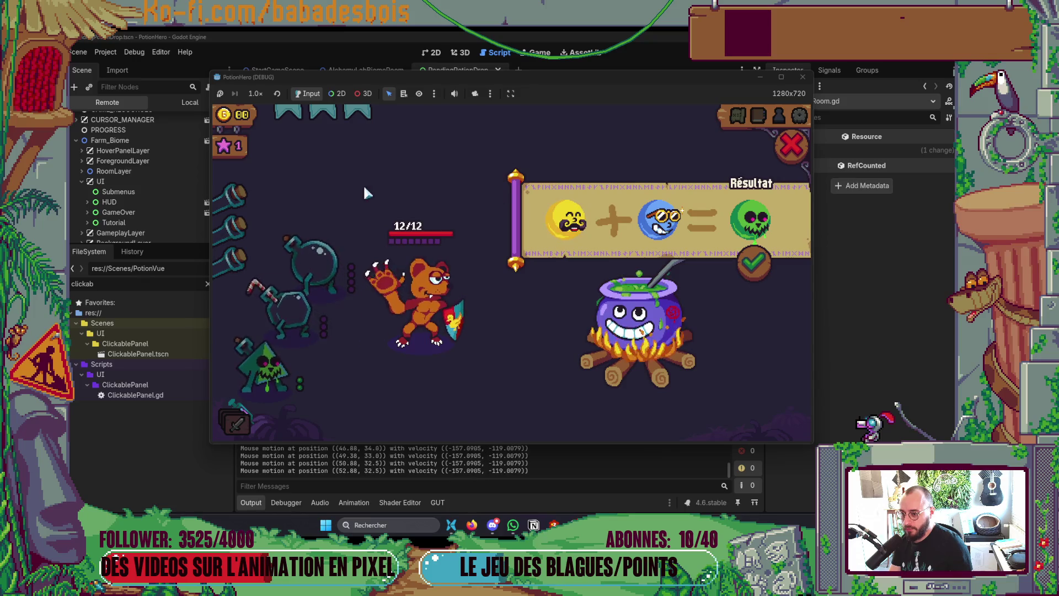
{"action": "mouse_move", "coordinate": [317, 260]}
{"action": "mouse_move", "coordinate": [282, 315]}
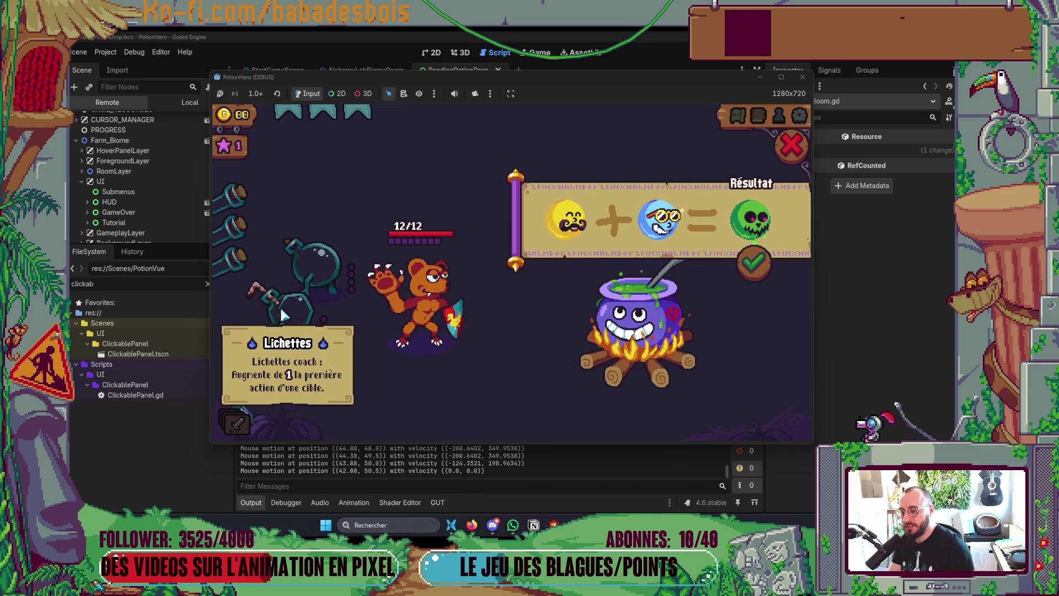
{"action": "left_click", "coordinate": [282, 315]}
{"action": "left_click", "coordinate": [330, 270]}
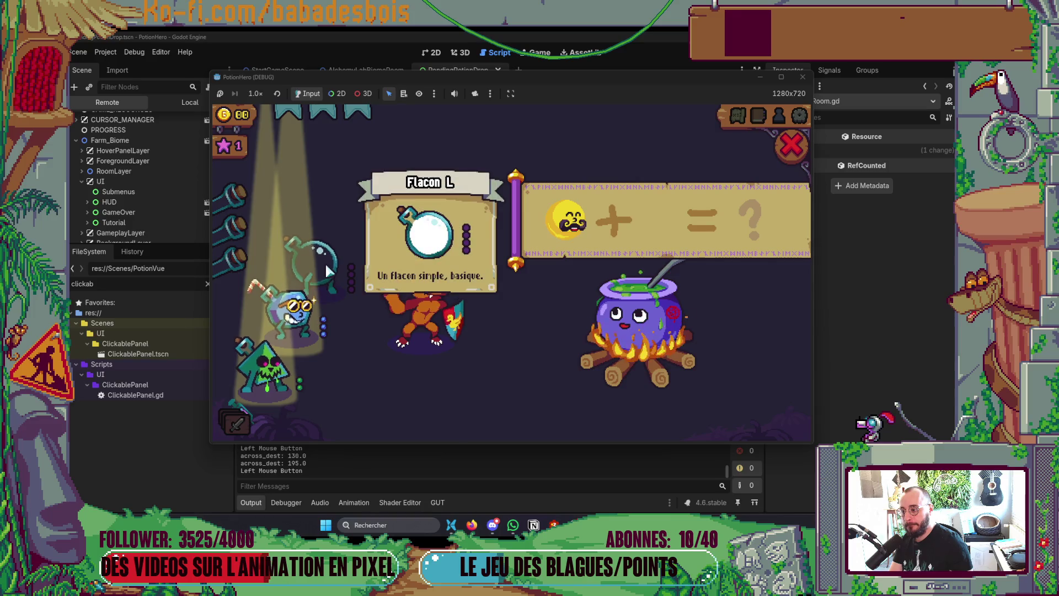
{"action": "left_click", "coordinate": [799, 153]}
{"action": "key", "text": "alt+Tab"}
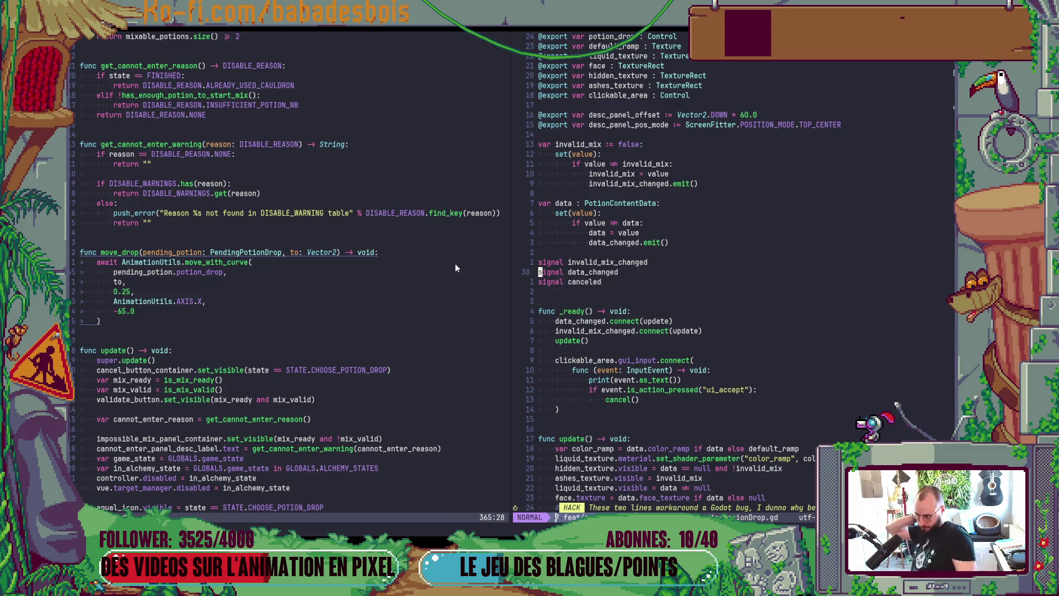
- Search AlchemyRoom.gd for where move_drop is called, then look up potion_drop
{"action": "scroll", "coordinate": [208, 301], "scroll_direction": "up", "scroll_amount": 4}
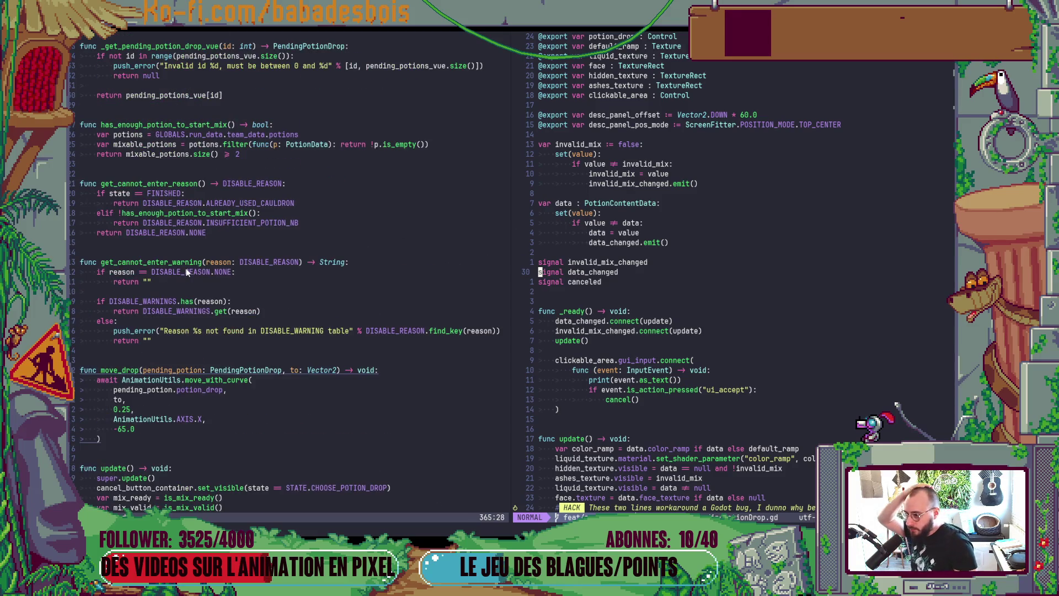
{"action": "left_click", "coordinate": [128, 371]}
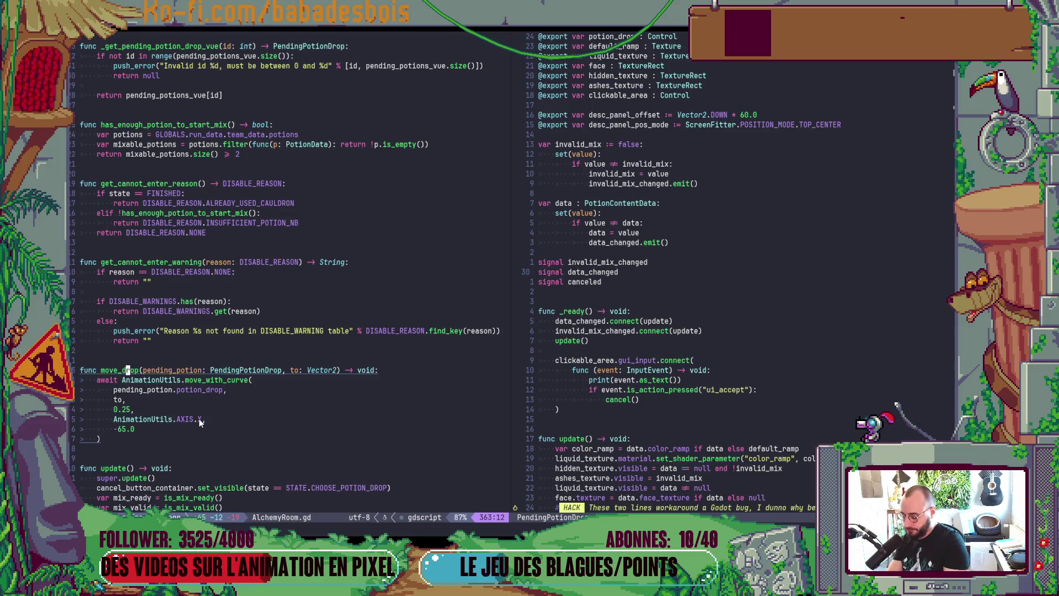
{"action": "key", "text": "asterisk"}
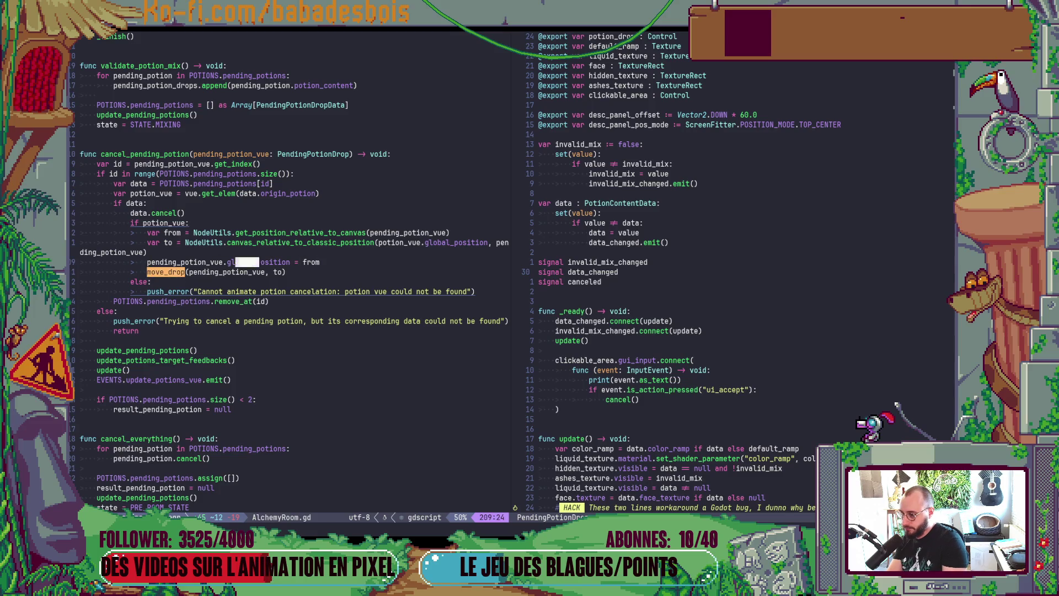
{"action": "type", "text": "potion_drop"}
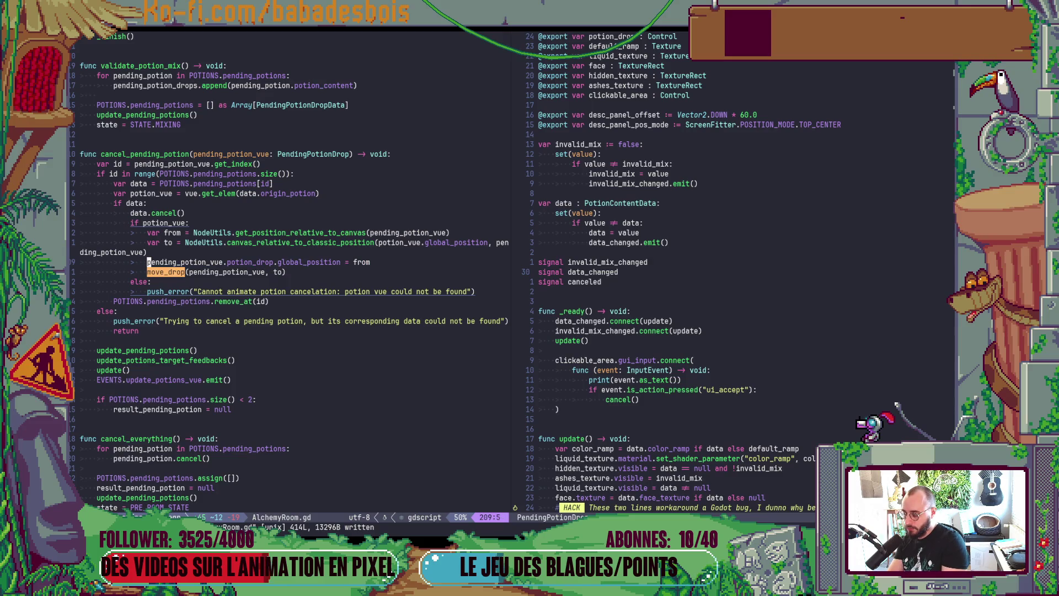
- Show AlchemyRoom.gd in the right-hand split and relaunch the game in Godot with F5
{"action": "key", "text": "ctrl+w"}
{"action": "key", "text": "l"}
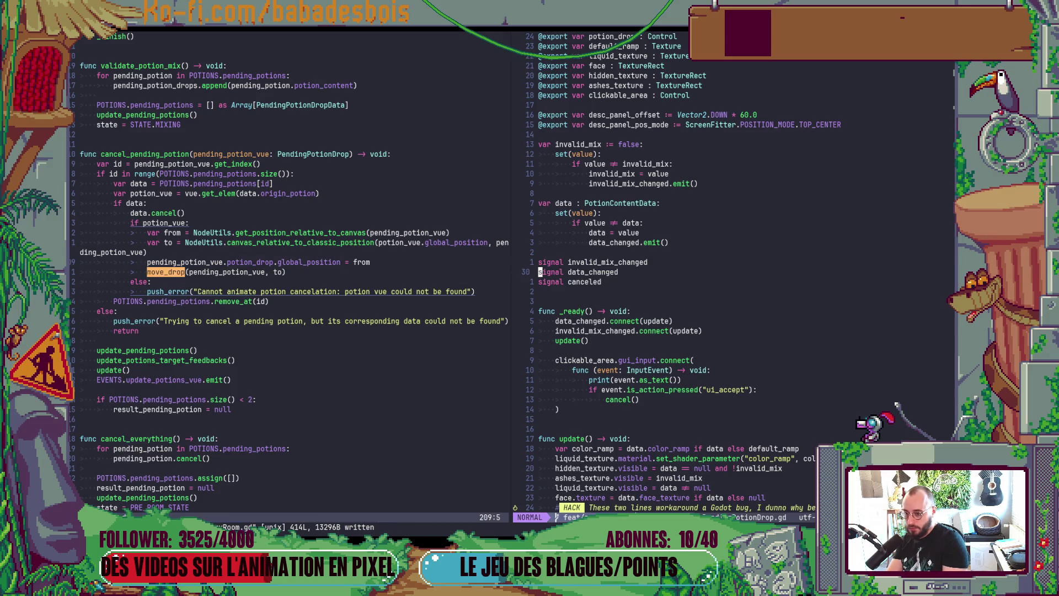
{"action": "key", "text": "ctrl+6"}
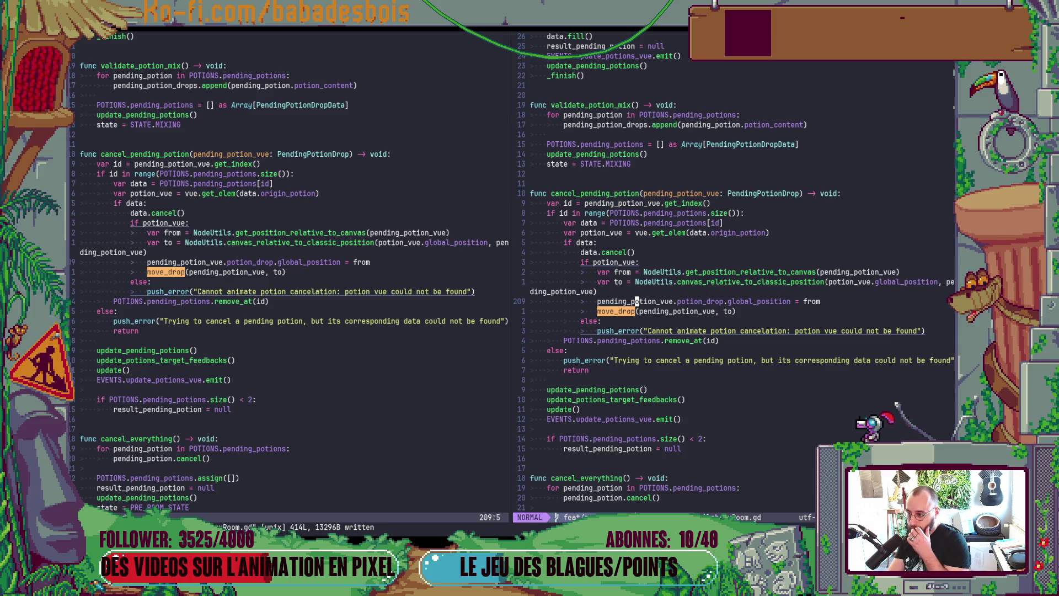
{"action": "key", "text": "alt+Tab"}
{"action": "key", "text": "F5"}
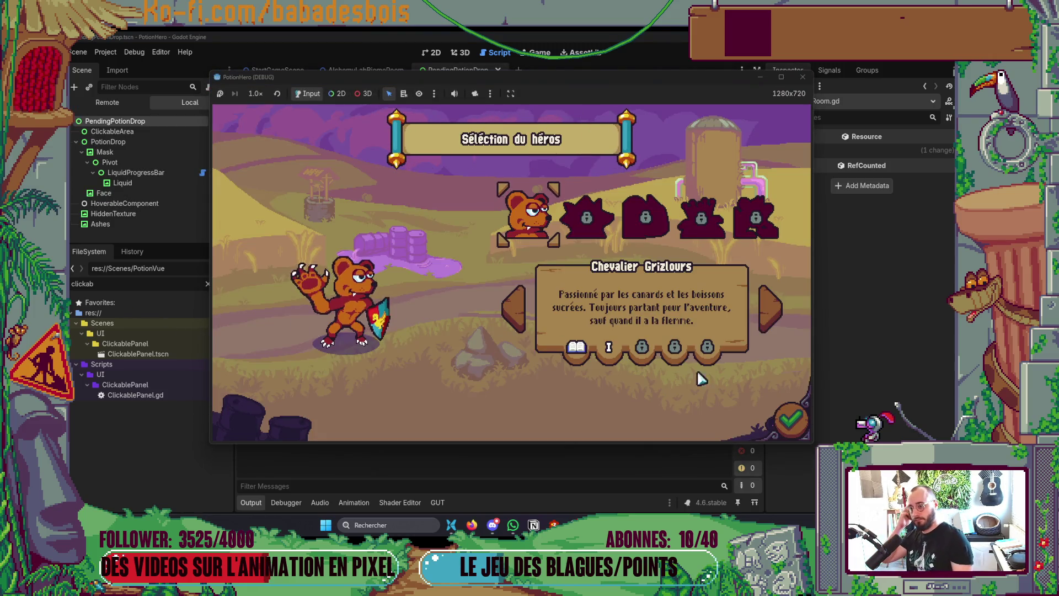
- Pick the first adventure level, start it and move on to the next room
{"action": "left_click", "coordinate": [604, 221]}
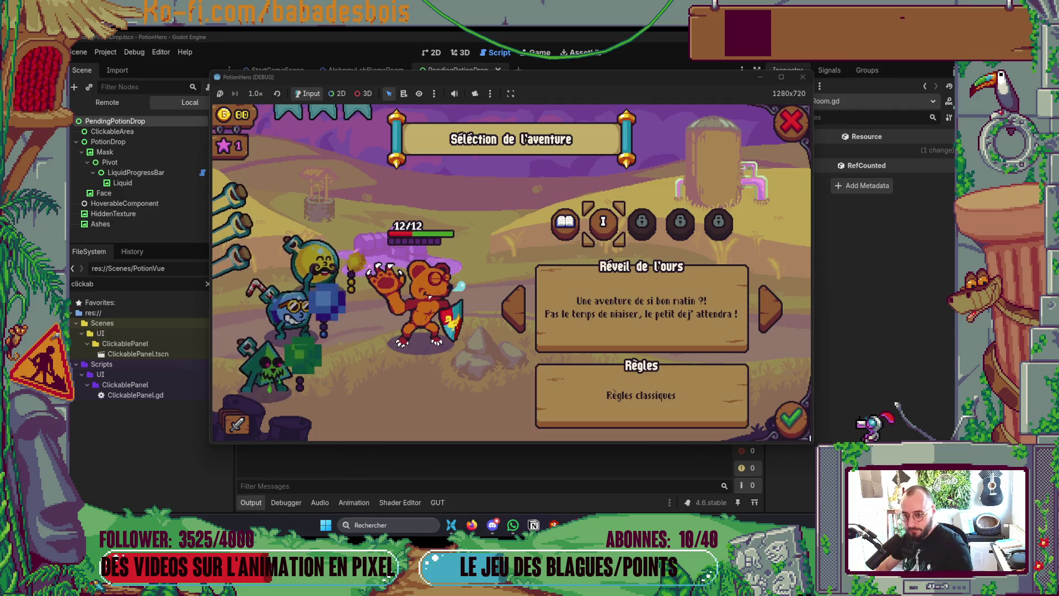
{"action": "left_click", "coordinate": [790, 419]}
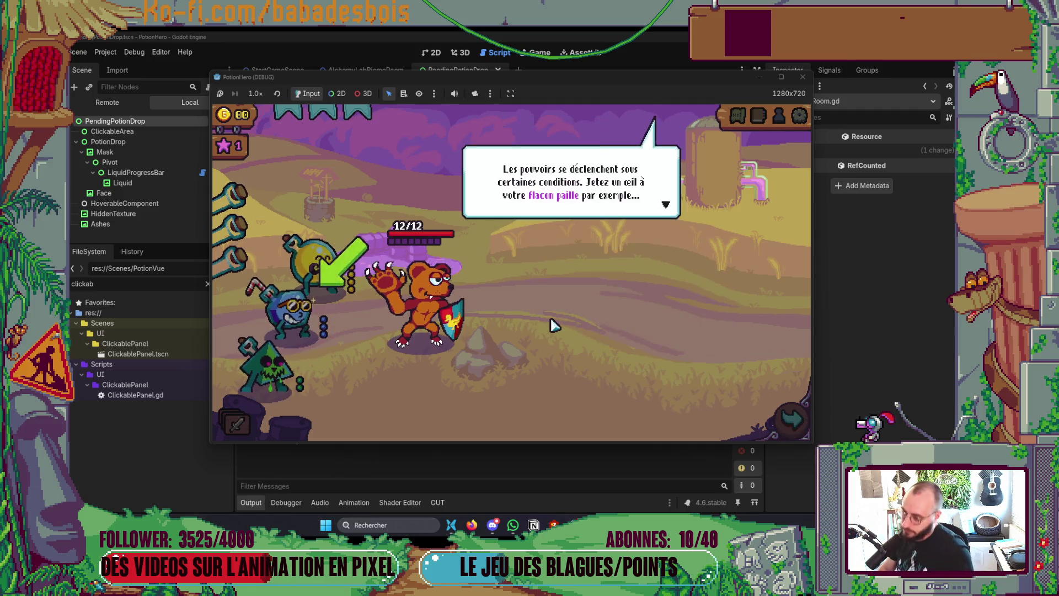
{"action": "left_click", "coordinate": [776, 421]}
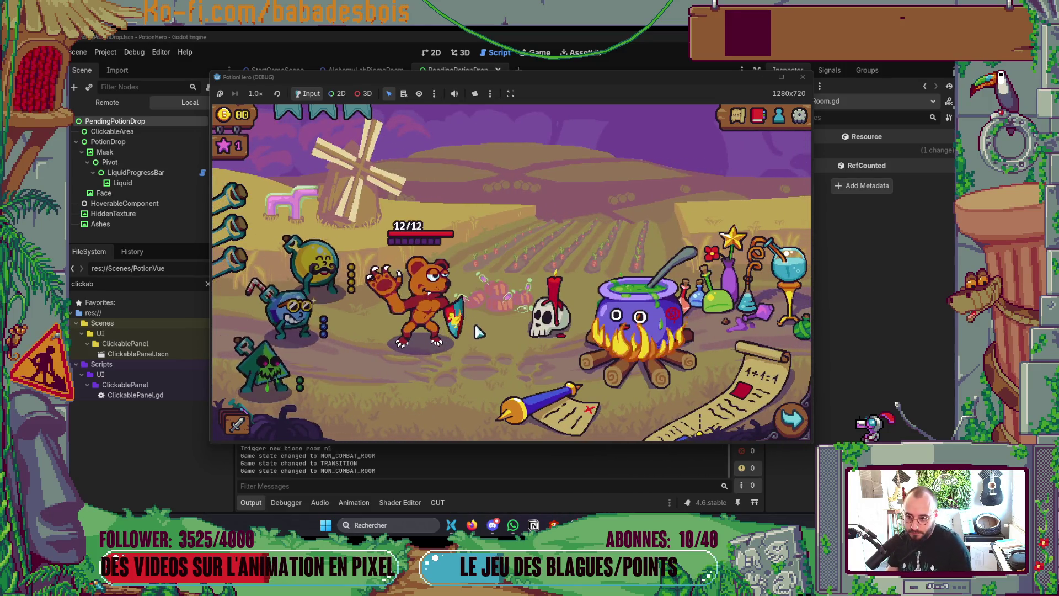
- At the cauldron, mix the blue goggled and yellow mustached potions, then cancel the mix
{"action": "left_click", "coordinate": [584, 357]}
{"action": "mouse_move", "coordinate": [298, 309]}
{"action": "left_mouse_down"}
{"action": "mouse_move", "coordinate": [558, 231]}
{"action": "mouse_move", "coordinate": [550, 264]}
{"action": "mouse_move", "coordinate": [574, 221]}
{"action": "left_mouse_up"}
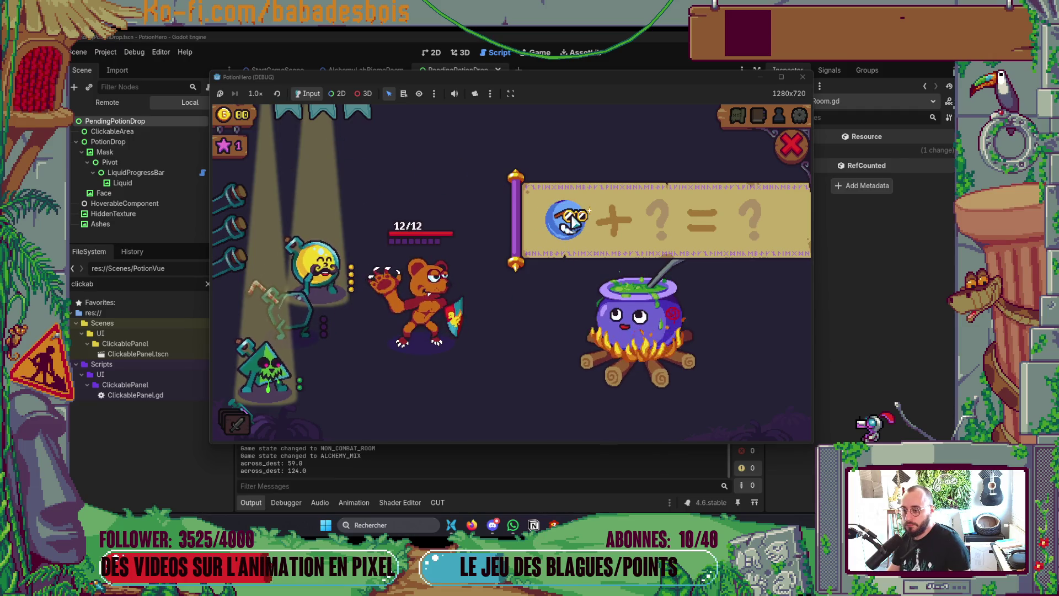
{"action": "left_click", "coordinate": [317, 265]}
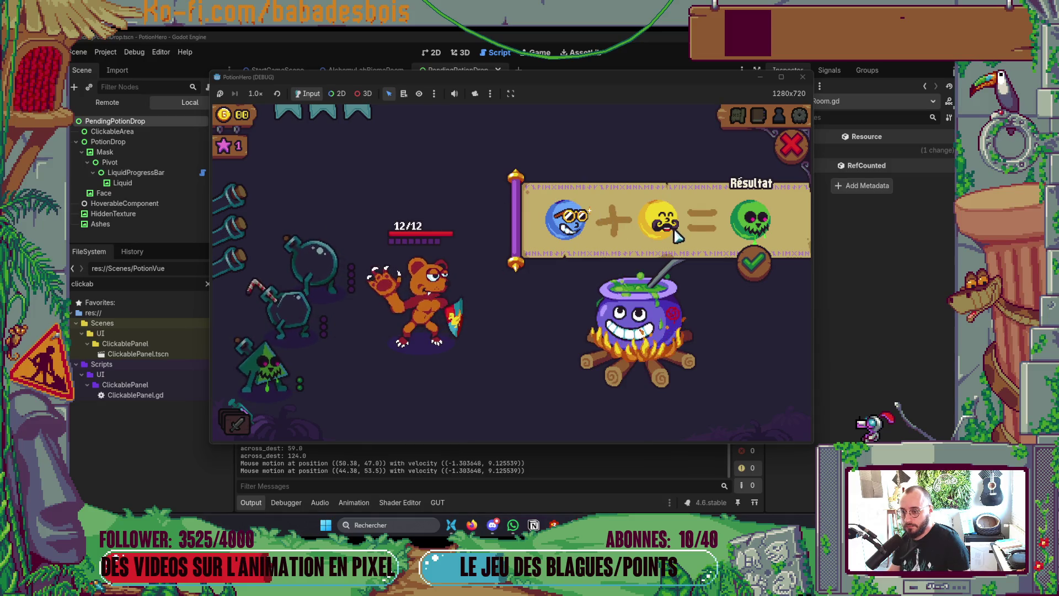
{"action": "left_click", "coordinate": [793, 147]}
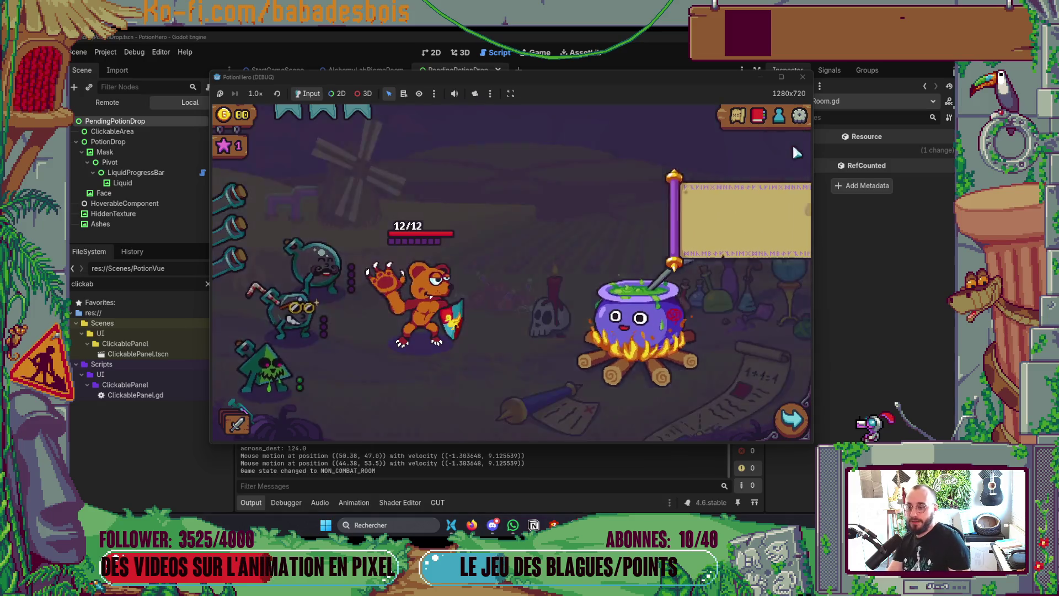
{"action": "key", "text": "alt+Tab"}
- Back in Godot, select the ClickableArea node and view the PendingPotionDrop scene in 2D
{"action": "key", "text": "alt+Tab"}
{"action": "key", "text": "alt+Tab"}
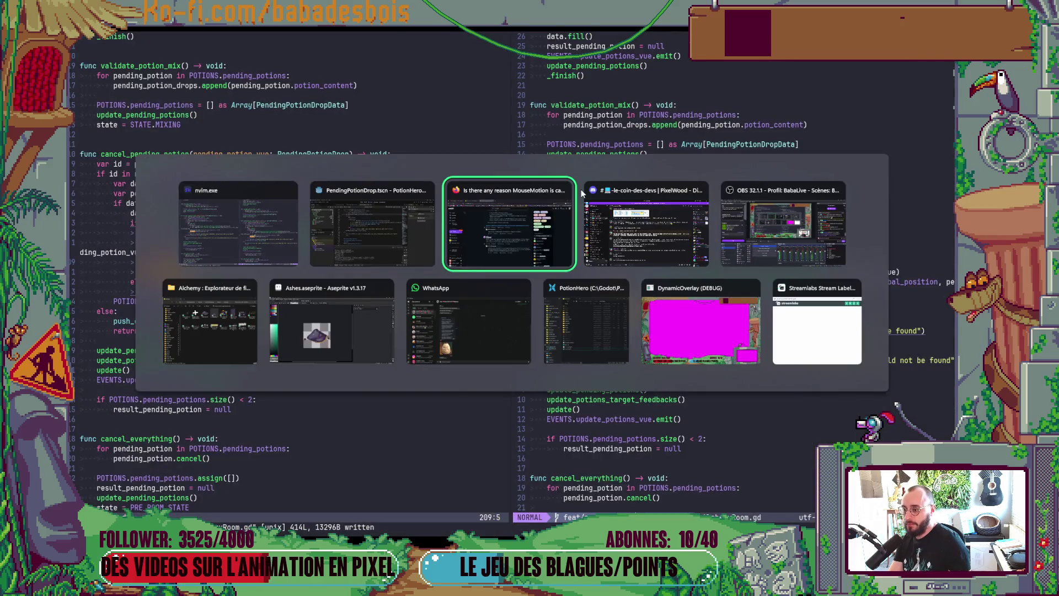
{"action": "left_click", "coordinate": [564, 192]}
{"action": "key", "text": "alt+Tab"}
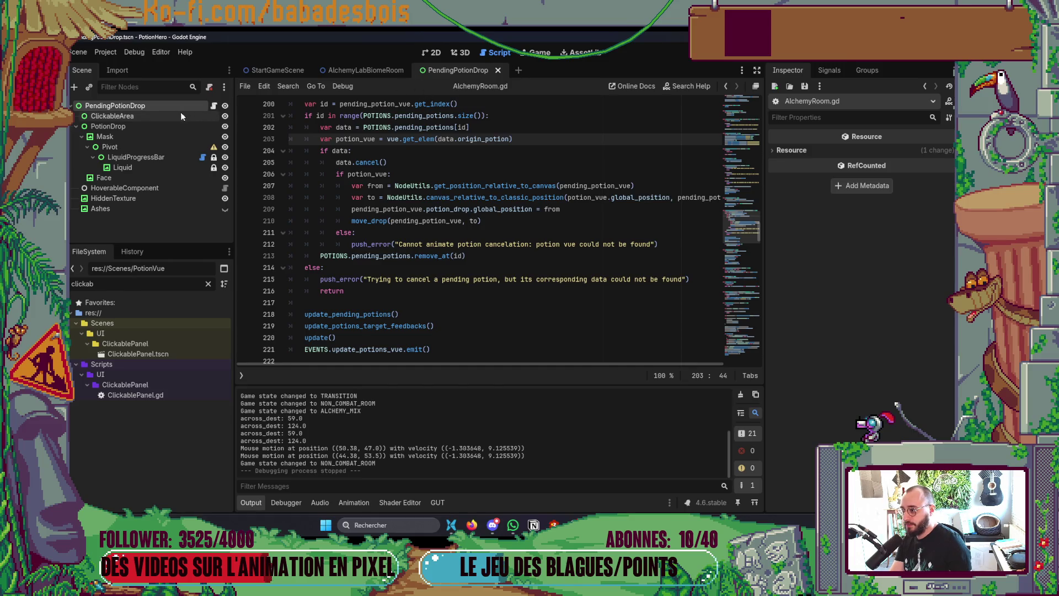
{"action": "left_click", "coordinate": [168, 116]}
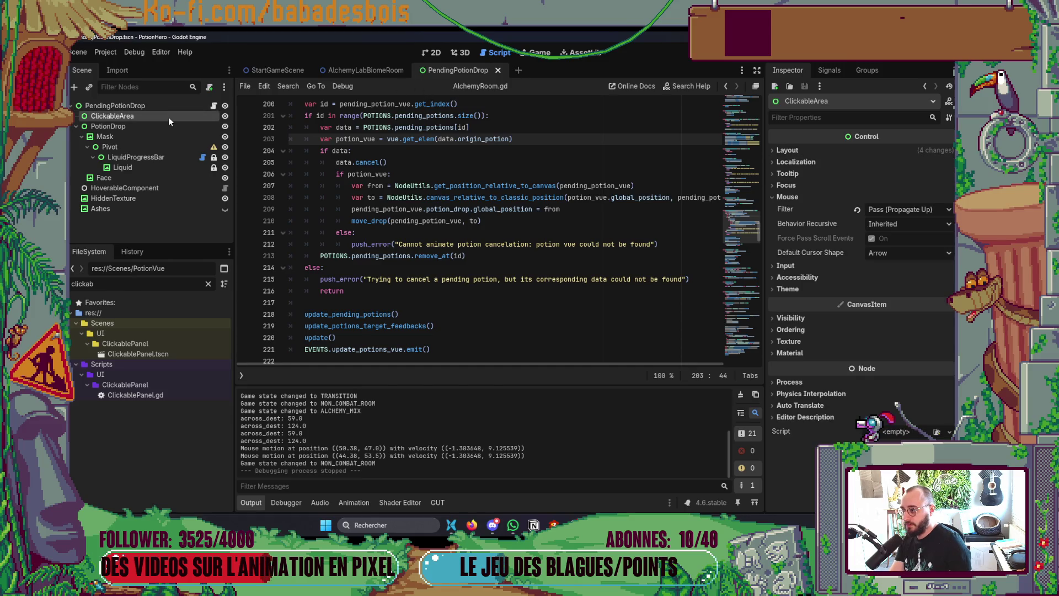
{"action": "left_click", "coordinate": [433, 52]}
- Reparent ClickableArea under PotionDrop, save the scene and run the game with F6
{"action": "left_click", "coordinate": [115, 128]}
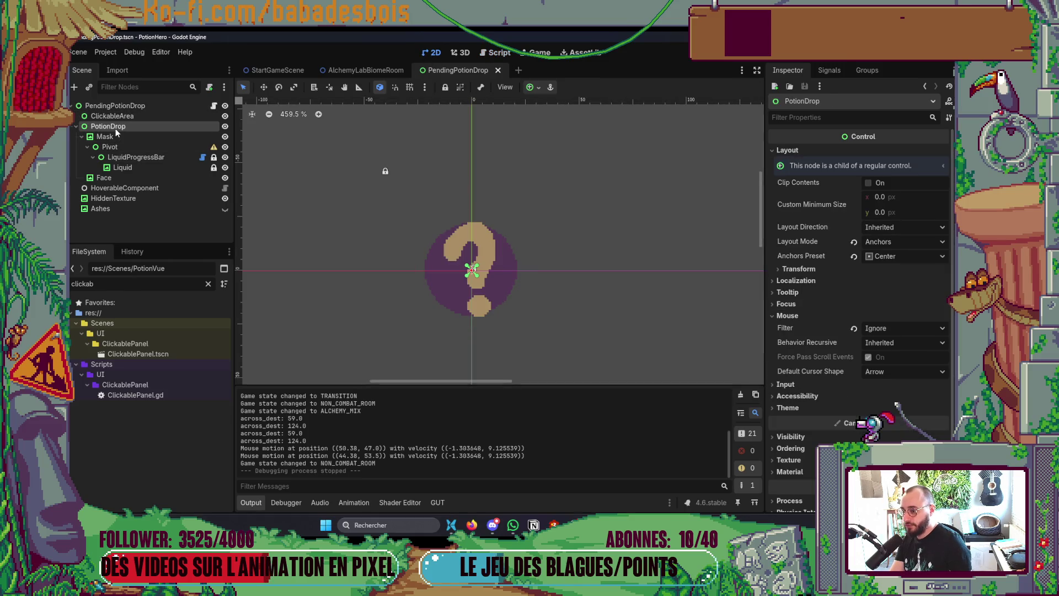
{"action": "left_click", "coordinate": [138, 116]}
{"action": "left_click_drag", "start_coordinate": [136, 130], "coordinate": [141, 134]}
{"action": "key", "text": "ctrl+s"}
{"action": "left_click", "coordinate": [77, 117]}
{"action": "key", "text": "F6"}
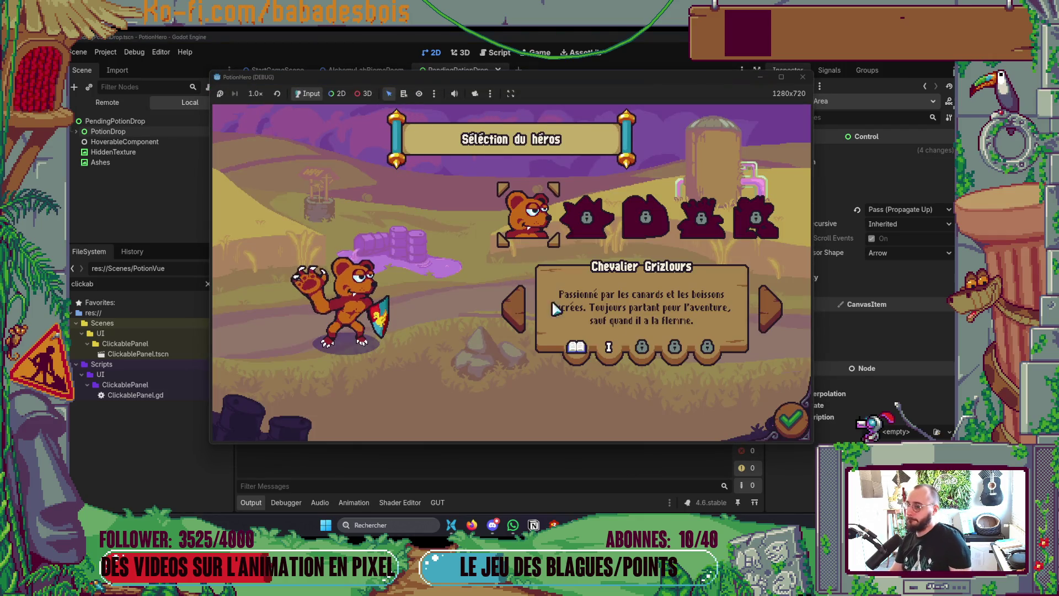
- Confirm the bear knight hero, start the adventure and move to the next room
{"action": "left_click", "coordinate": [801, 421]}
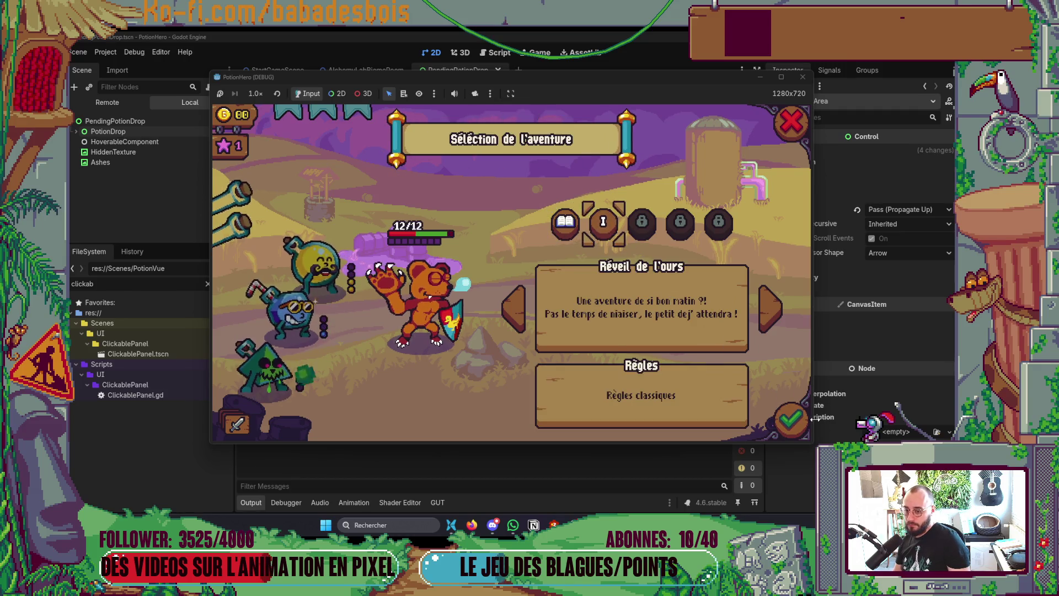
{"action": "left_click", "coordinate": [798, 422]}
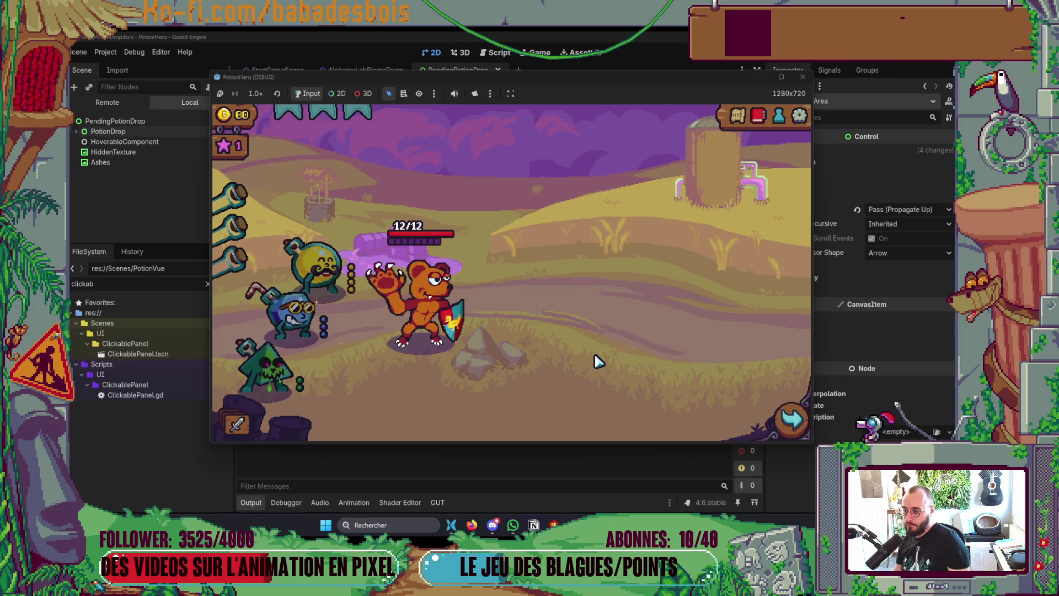
{"action": "left_click", "coordinate": [795, 435]}
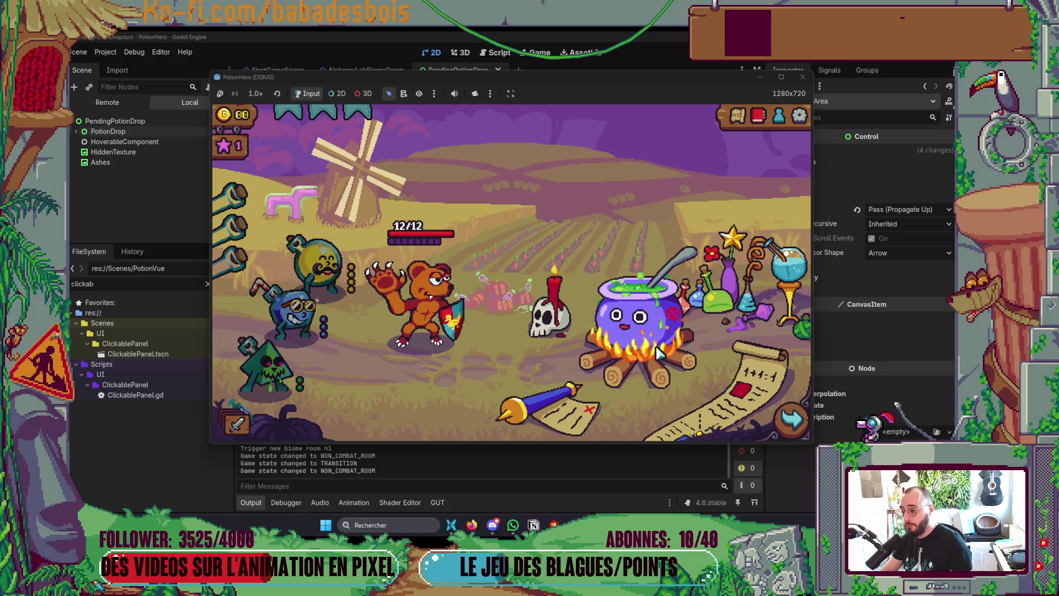
- Put the yellow and blue potions in and out of the recipe, then close the panel
{"action": "left_click_drag", "start_coordinate": [317, 265], "coordinate": [569, 224]}
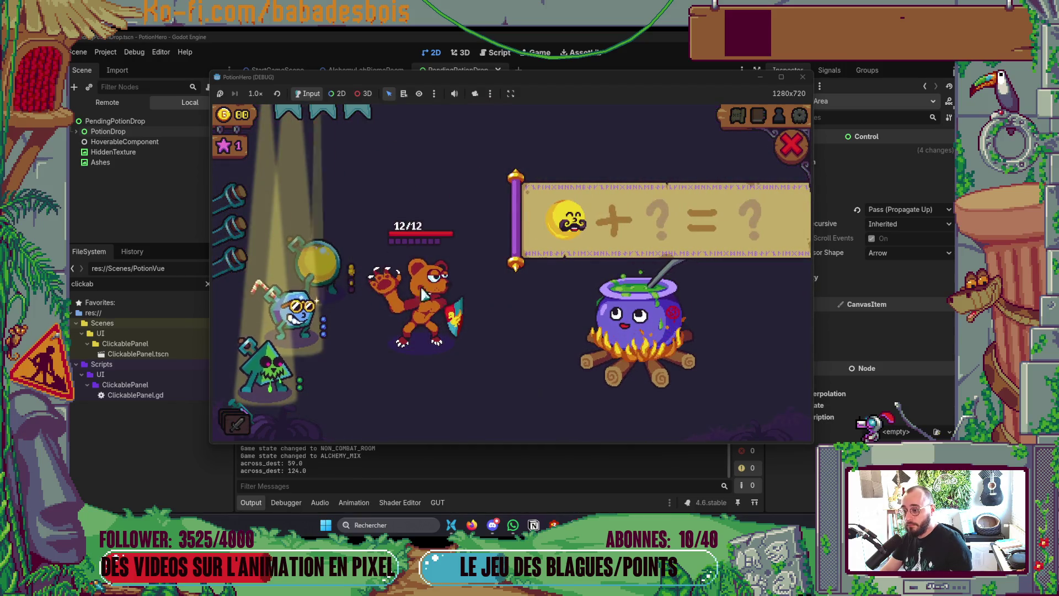
{"action": "left_click", "coordinate": [571, 226]}
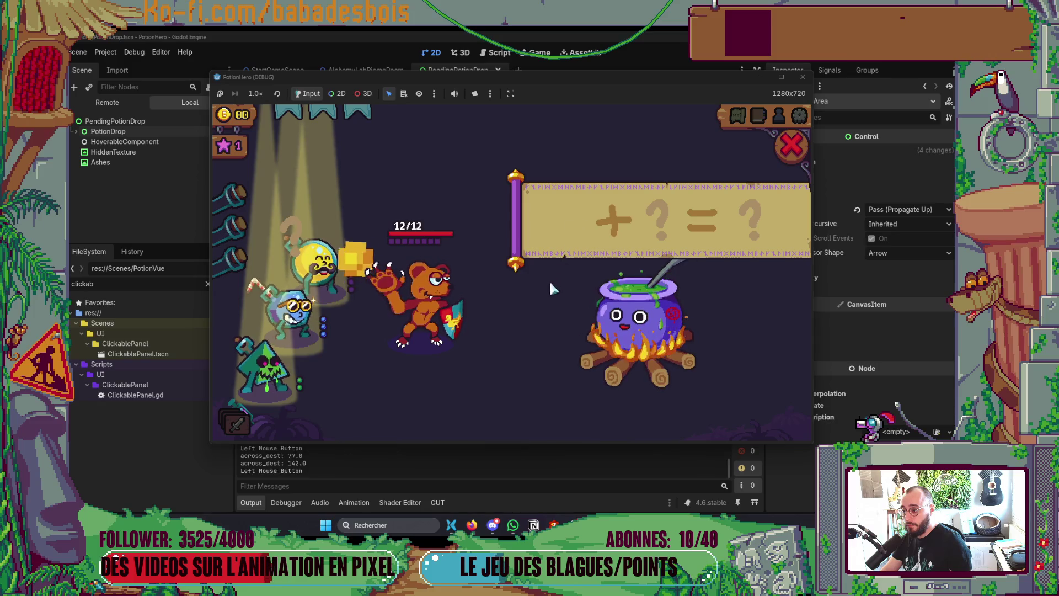
{"action": "left_click", "coordinate": [301, 309]}
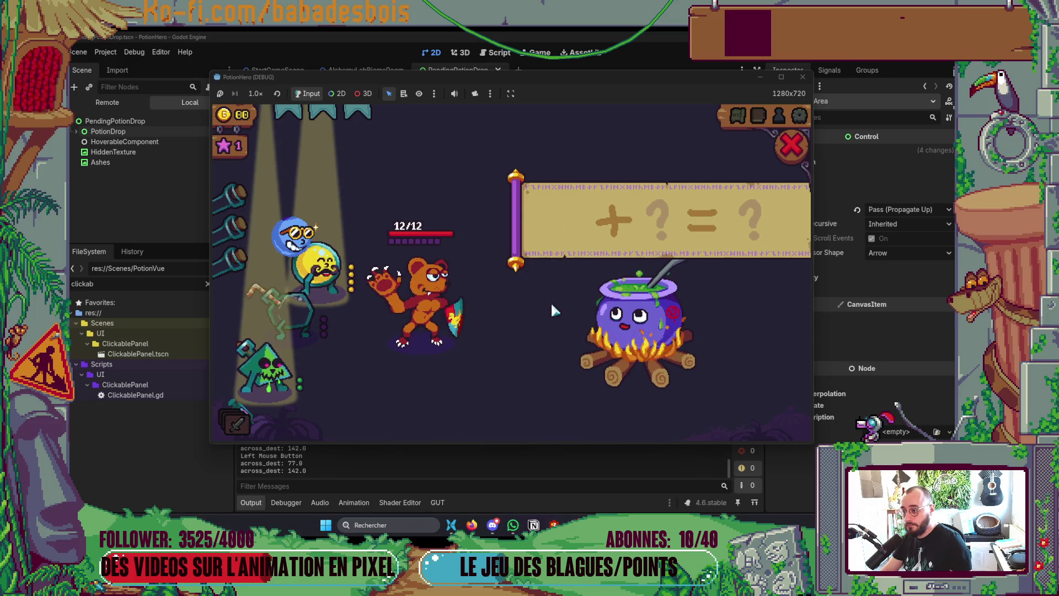
{"action": "left_click", "coordinate": [301, 312]}
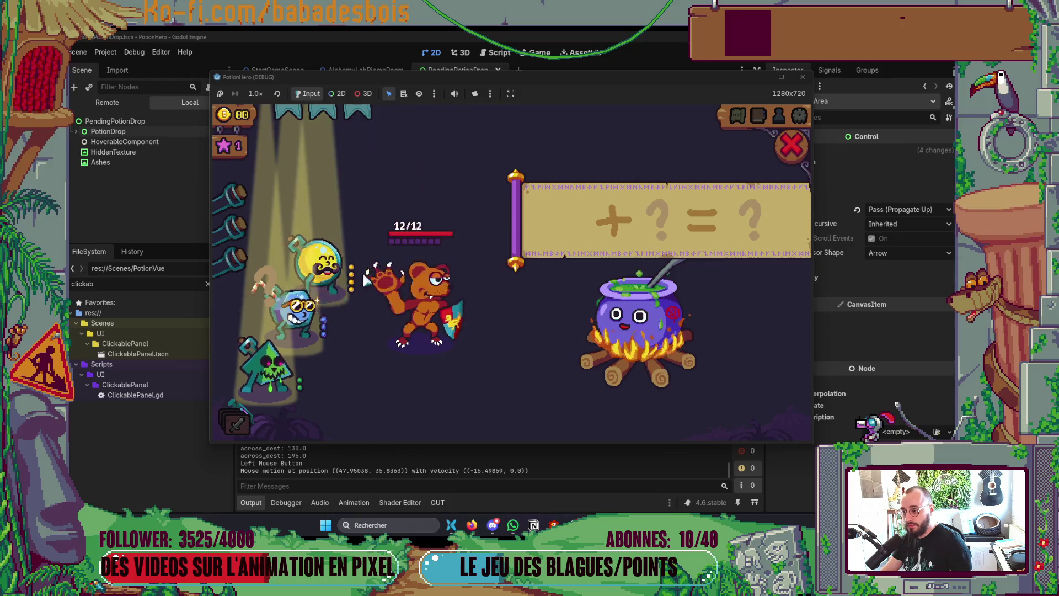
{"action": "left_click", "coordinate": [303, 313]}
{"action": "left_click", "coordinate": [267, 287]}
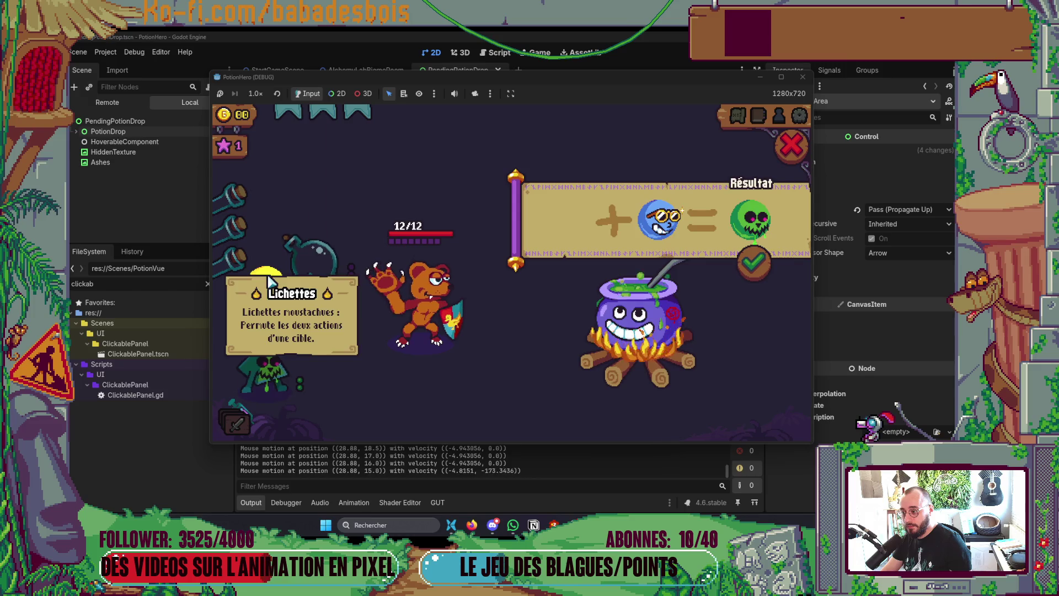
{"action": "left_click", "coordinate": [268, 287]}
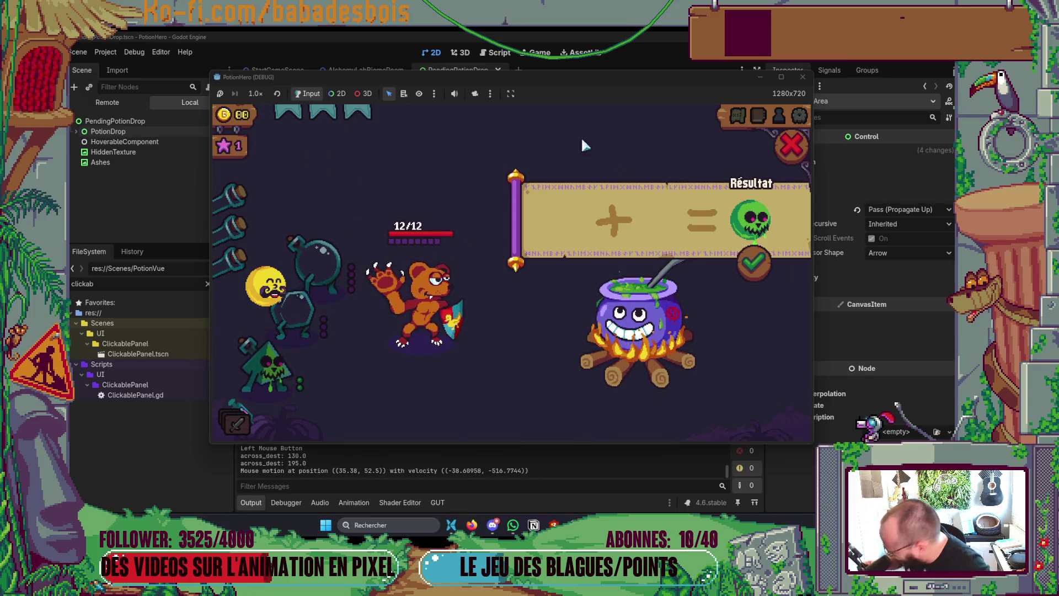
{"action": "left_click", "coordinate": [790, 146]}
- Reopen the recipe, add yellow then blue, remove blue, and stop the game
{"action": "left_click", "coordinate": [626, 319]}
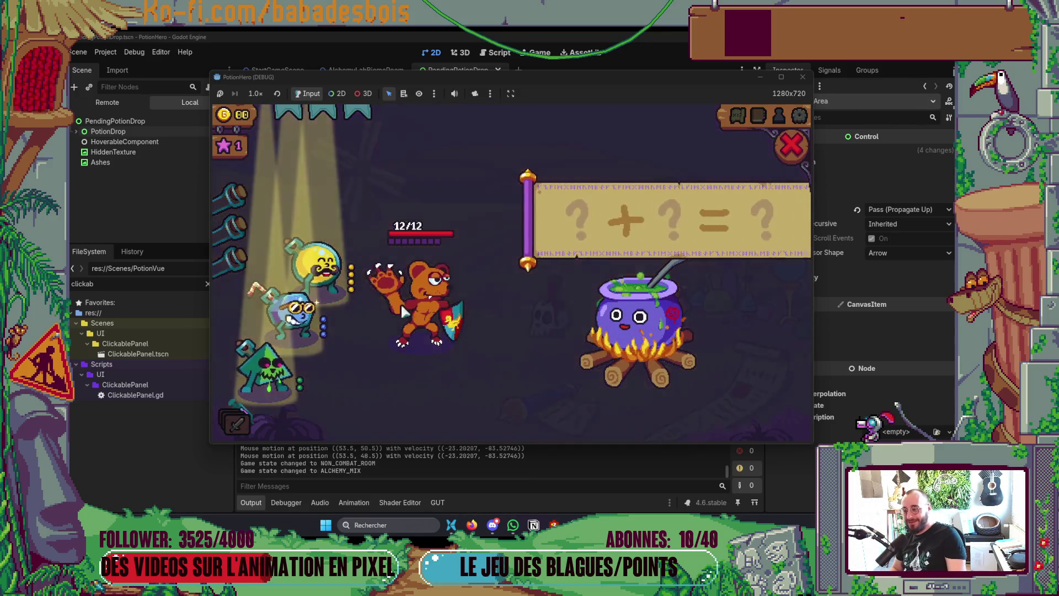
{"action": "left_click", "coordinate": [323, 268]}
{"action": "left_click", "coordinate": [326, 309]}
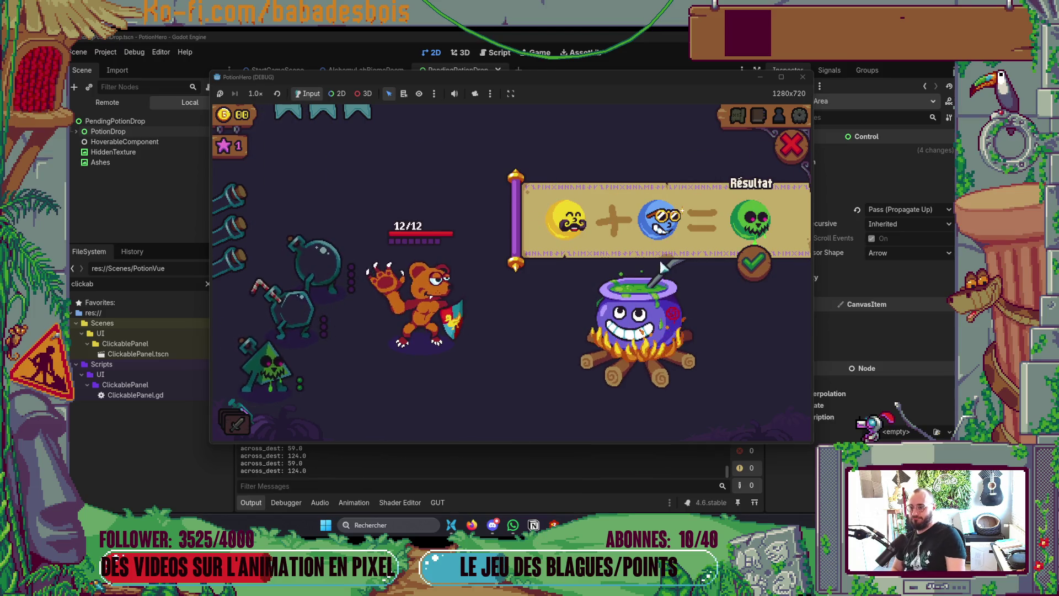
{"action": "left_click", "coordinate": [670, 232]}
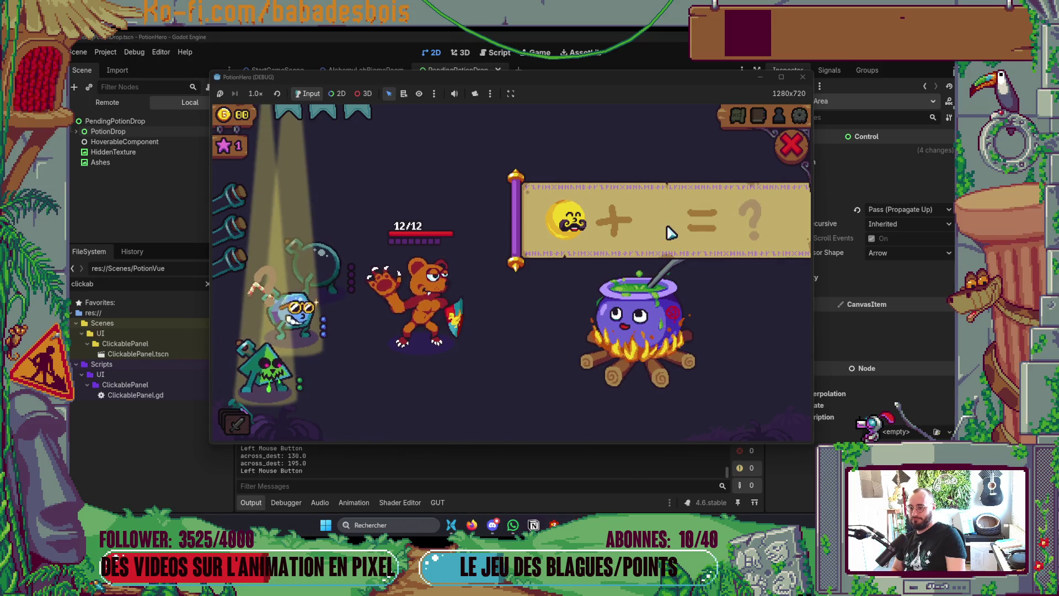
{"action": "mouse_move", "coordinate": [576, 229]}
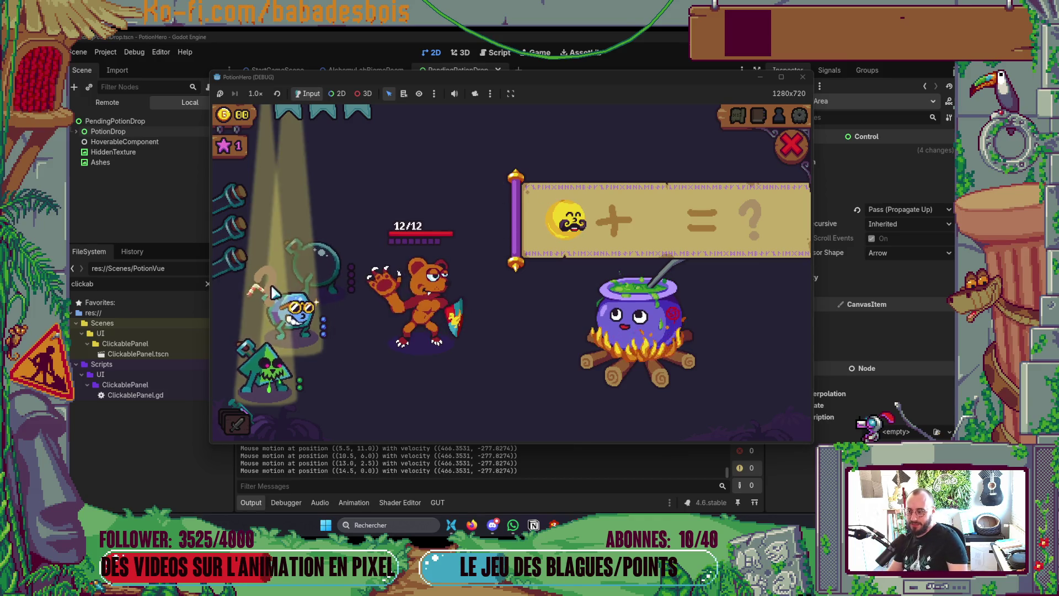
{"action": "left_click", "coordinate": [804, 77]}
{"action": "key", "text": "alt+Tab"}
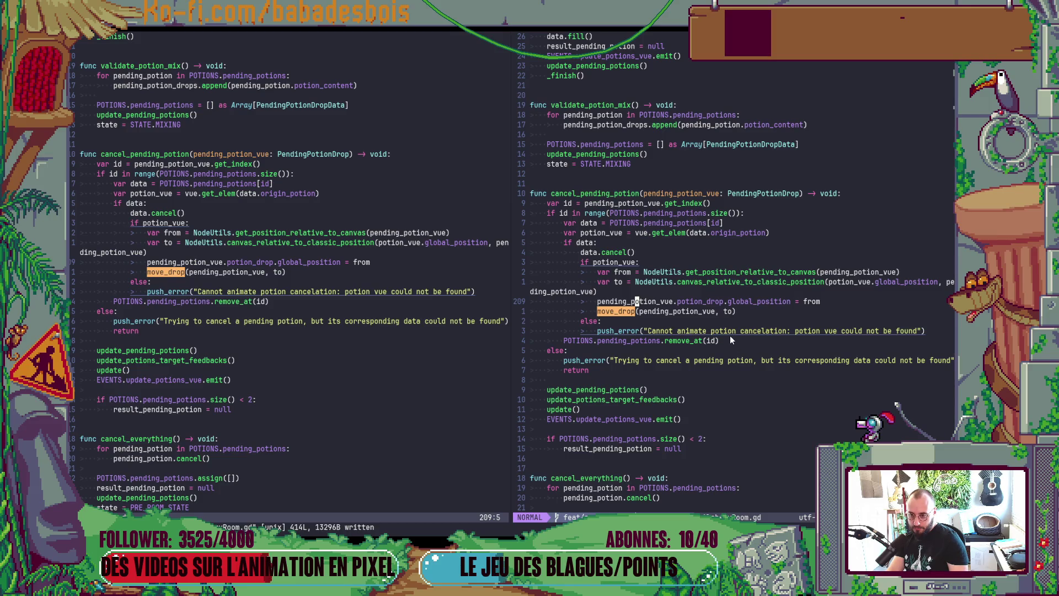
- Inspect the move_drop definition and browse AlchemyRoom.gd around the state-change and put_result_in_potion code
{"action": "left_click", "coordinate": [620, 312]}
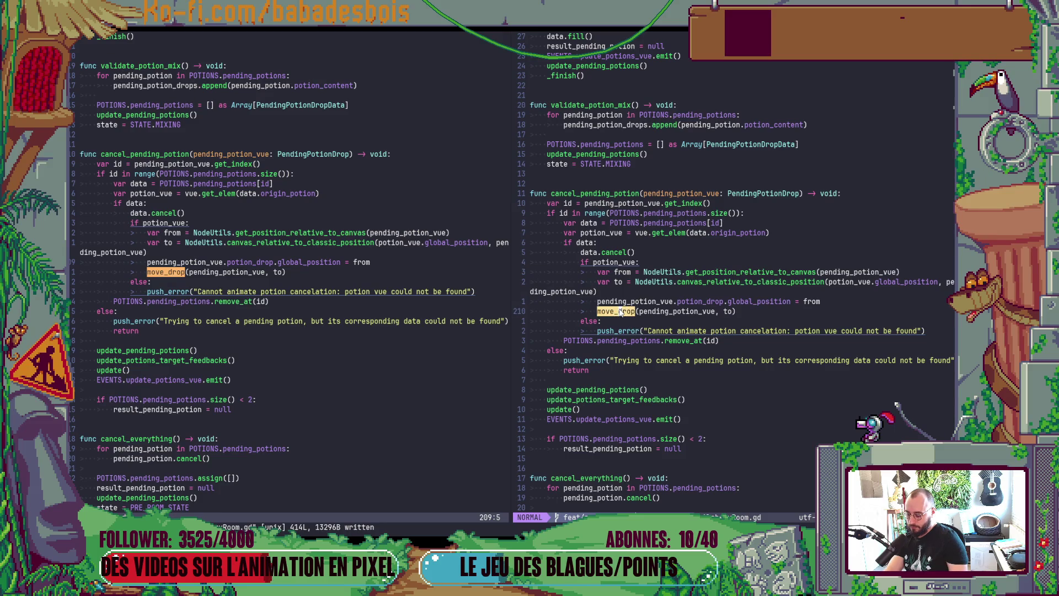
{"action": "key", "text": "g"}
{"action": "key", "text": "d"}
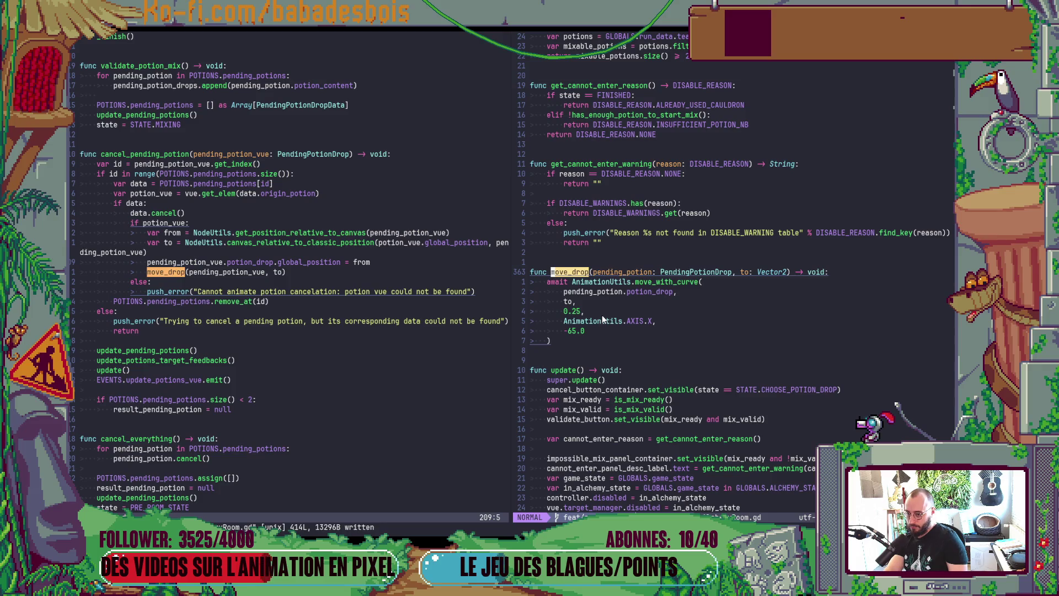
{"action": "key", "text": "ctrl+o"}
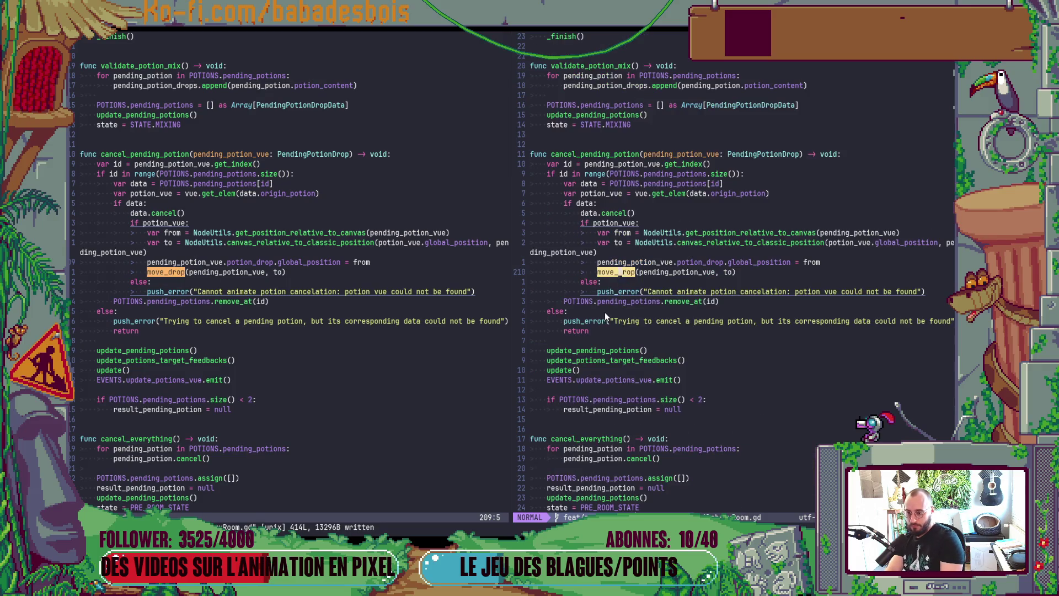
{"action": "key", "text": "k"}
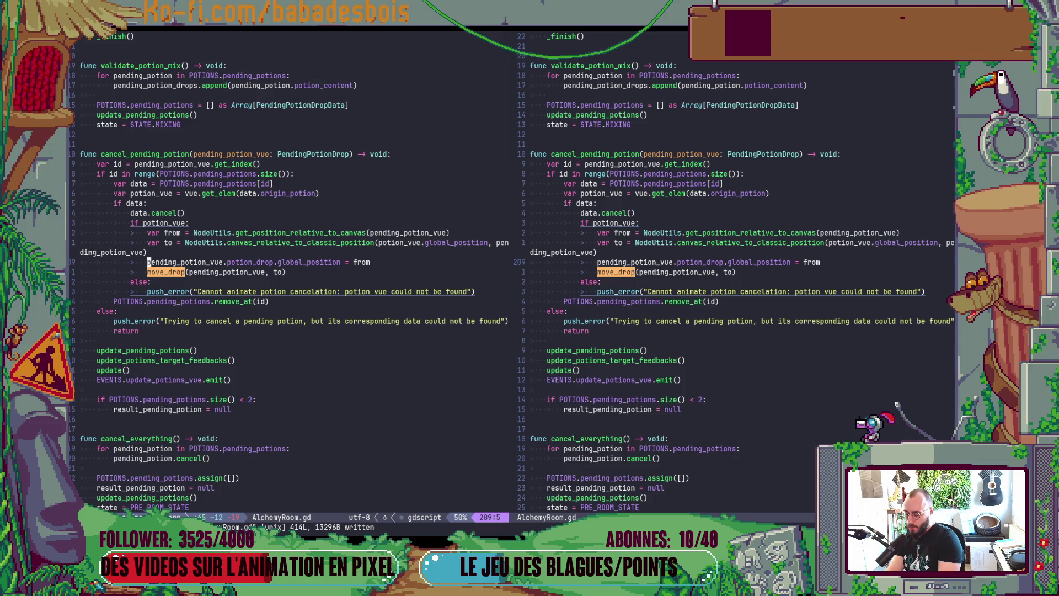
{"action": "key", "text": "ctrl+u"}
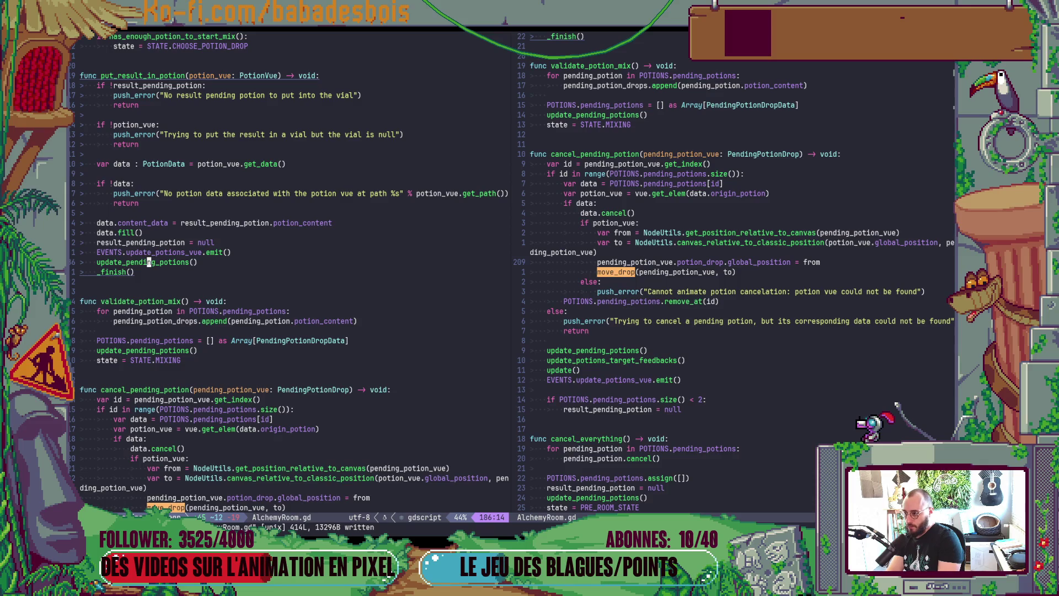
{"action": "key", "text": "ctrl+u"}
{"action": "key", "text": "ctrl+u"}
{"action": "key", "text": "ctrl+u"}
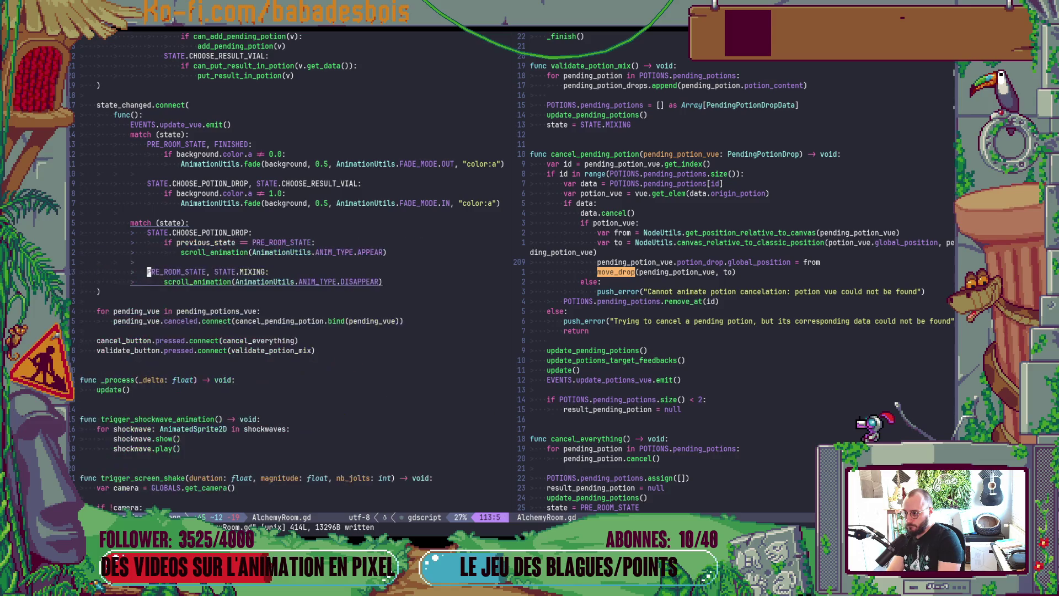
{"action": "key", "text": "ctrl+u"}
{"action": "key", "text": "ctrl+d"}
{"action": "key", "text": "ctrl+d"}
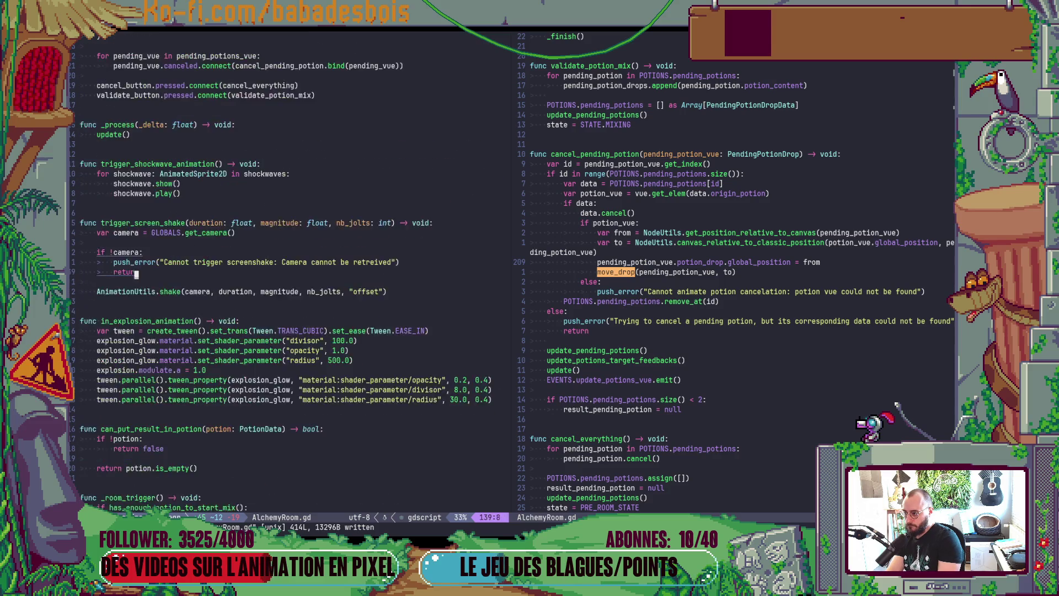
{"action": "key", "text": "ctrl+d"}
{"action": "key", "text": "ctrl+d"}
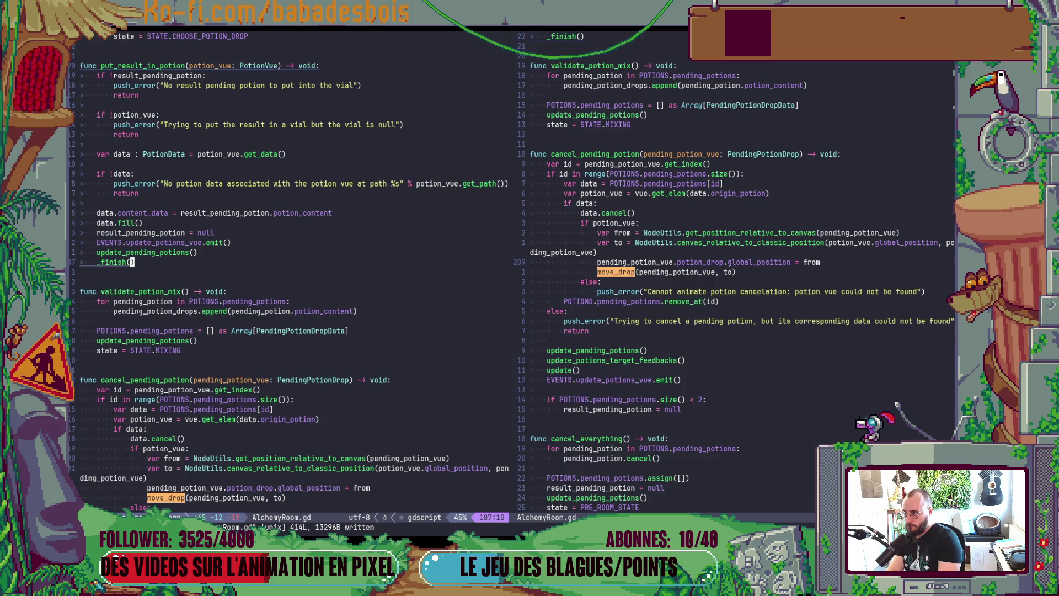
- In add_pending_potion, insert .potion_vue after pending_potion_vue on the global_position line
{"action": "key", "text": "ctrl+d"}
{"action": "key", "text": "space"}
{"action": "key", "text": "s"}
{"action": "key", "text": "s"}
{"action": "type", "text": "add"}
{"action": "key", "text": "Return"}
{"action": "key", "text": "ctrl+d"}
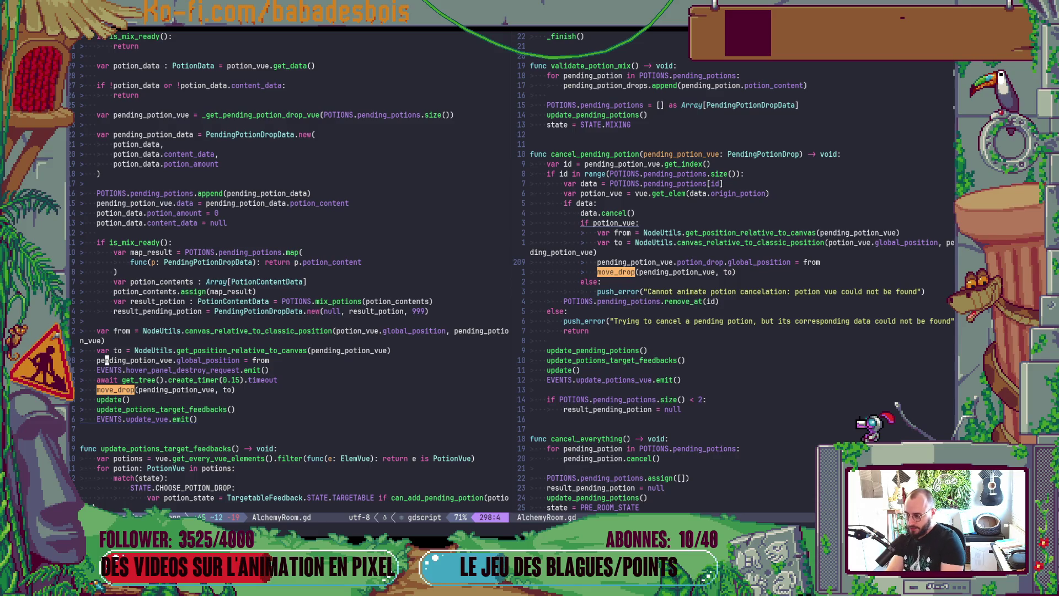
{"action": "type", "text": ".p"}
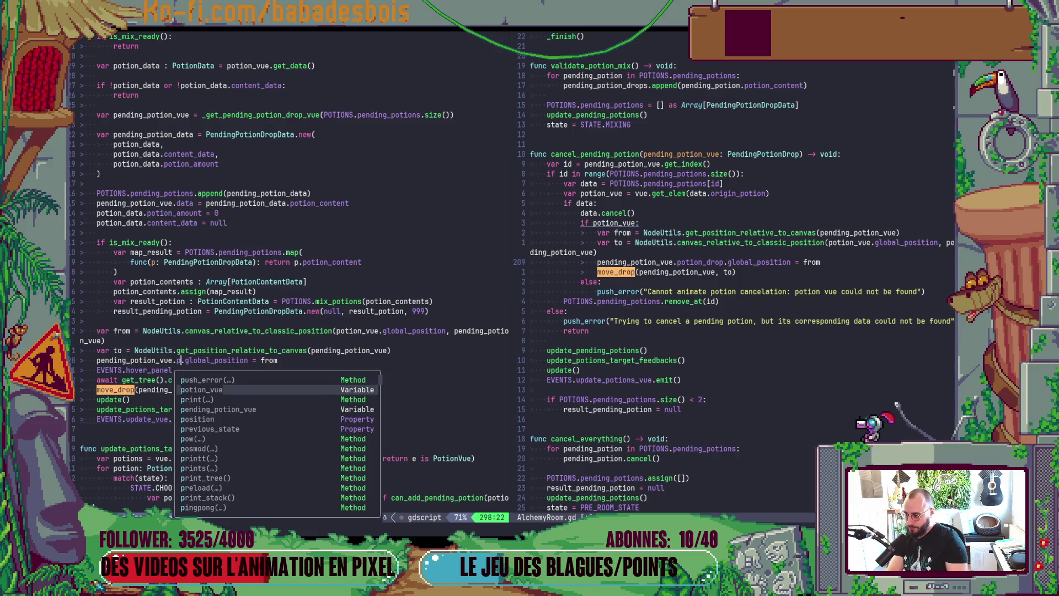
{"action": "key", "text": "Return"}
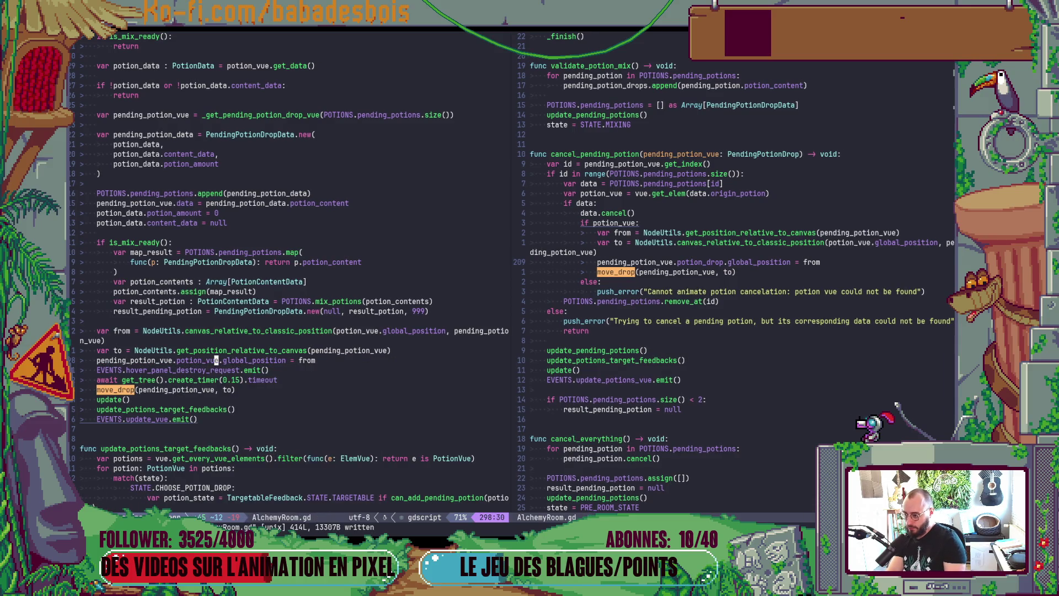
- Run the game in Godot, stop it, and check the PendingPotionDrop node's properties
{"action": "key", "text": "alt+Tab"}
{"action": "key", "text": "F5"}
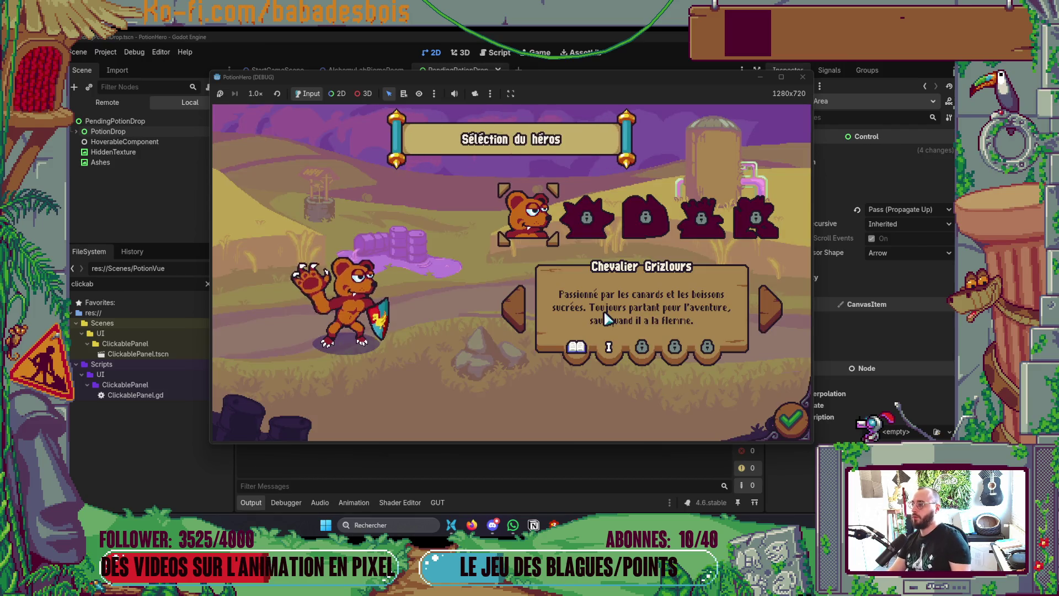
{"action": "left_click", "coordinate": [802, 76]}
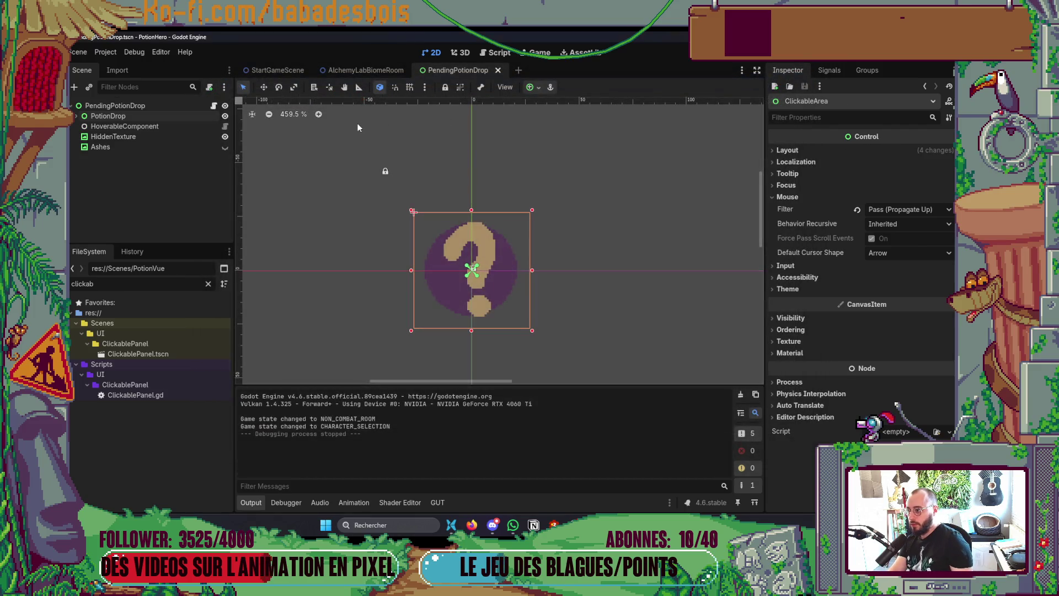
{"action": "left_click", "coordinate": [180, 104]}
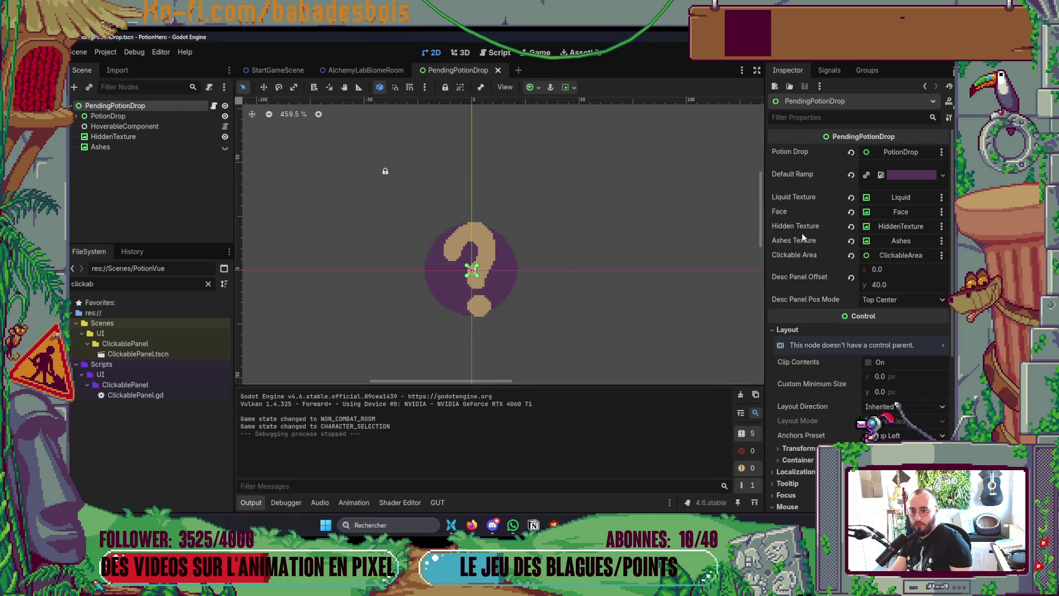
{"action": "key", "text": "alt+Tab"}
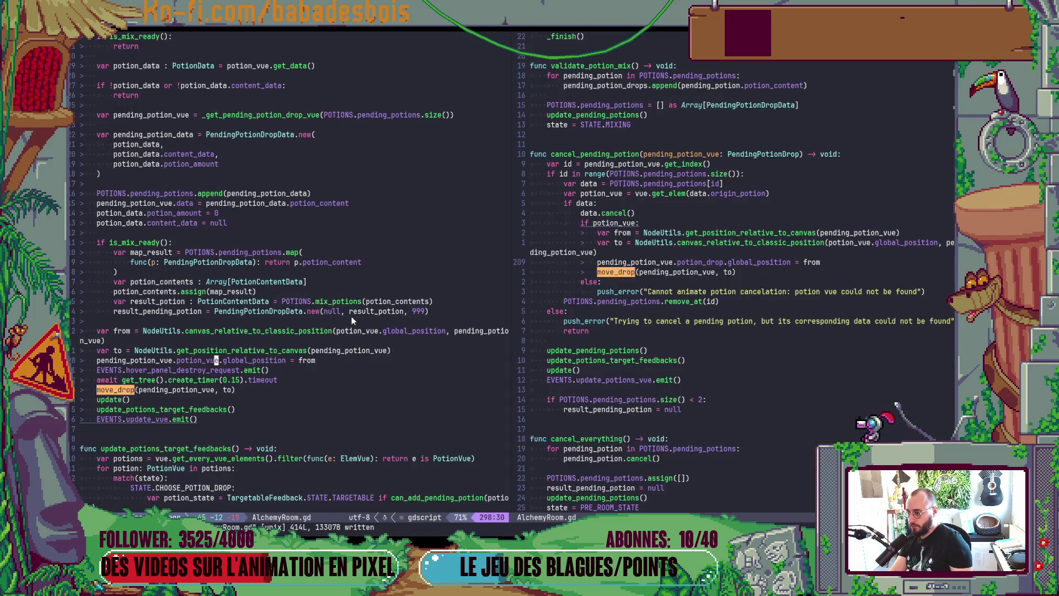
- Replace potion_vue with potion_drop on line 298 of add_pending_potion
{"action": "key", "text": "b"}
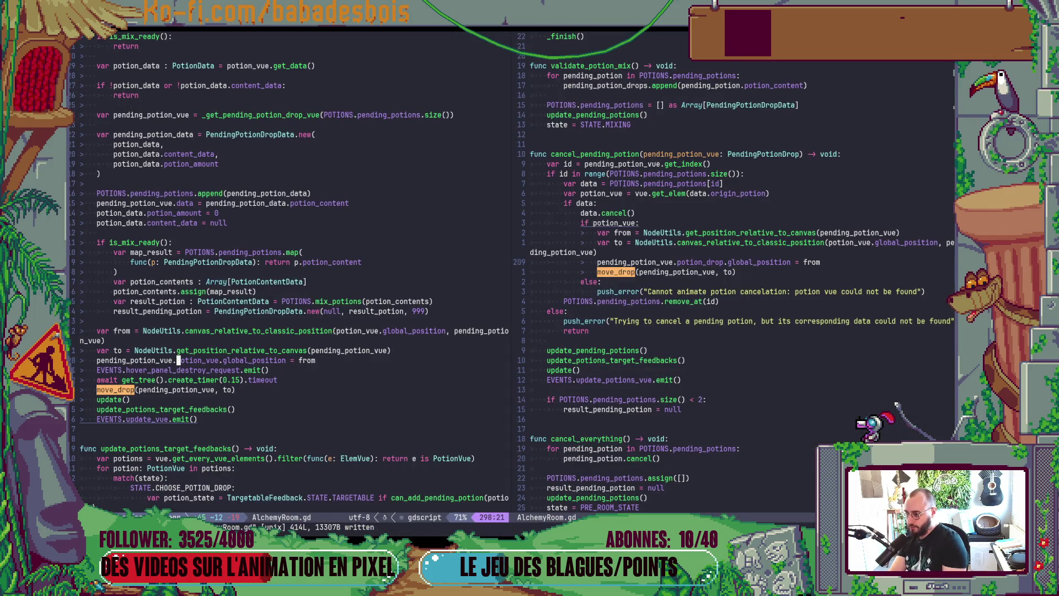
{"action": "type", "text": "potion"}
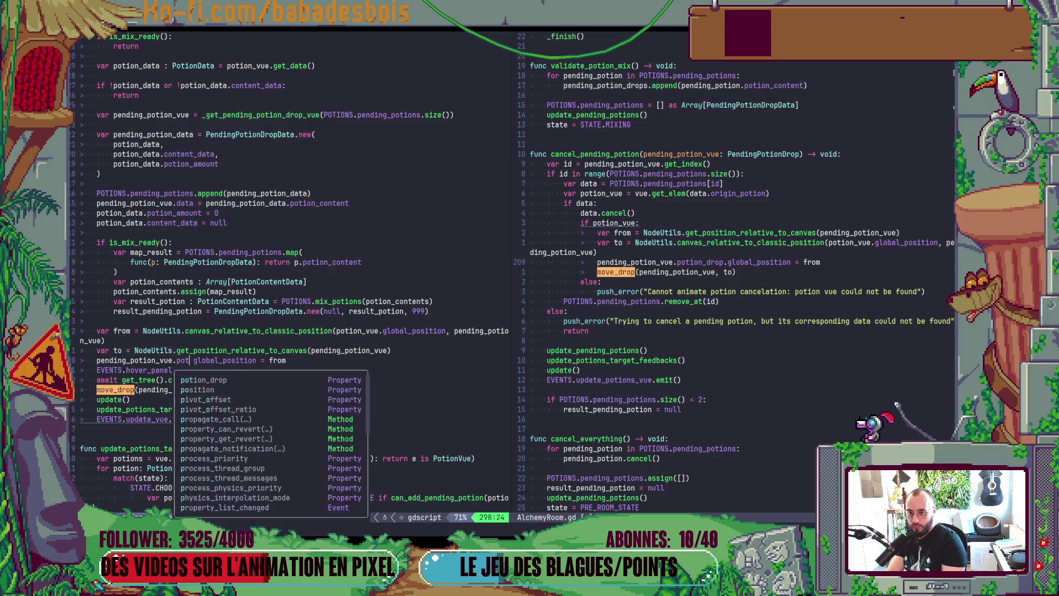
{"action": "key", "text": "Down"}
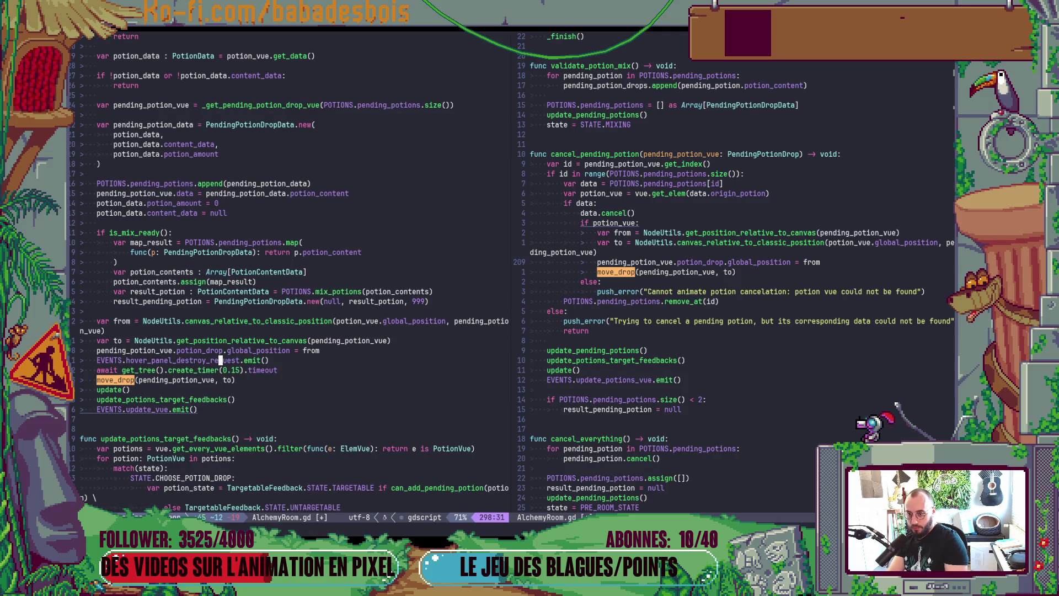
{"action": "key", "text": "alt+Tab"}
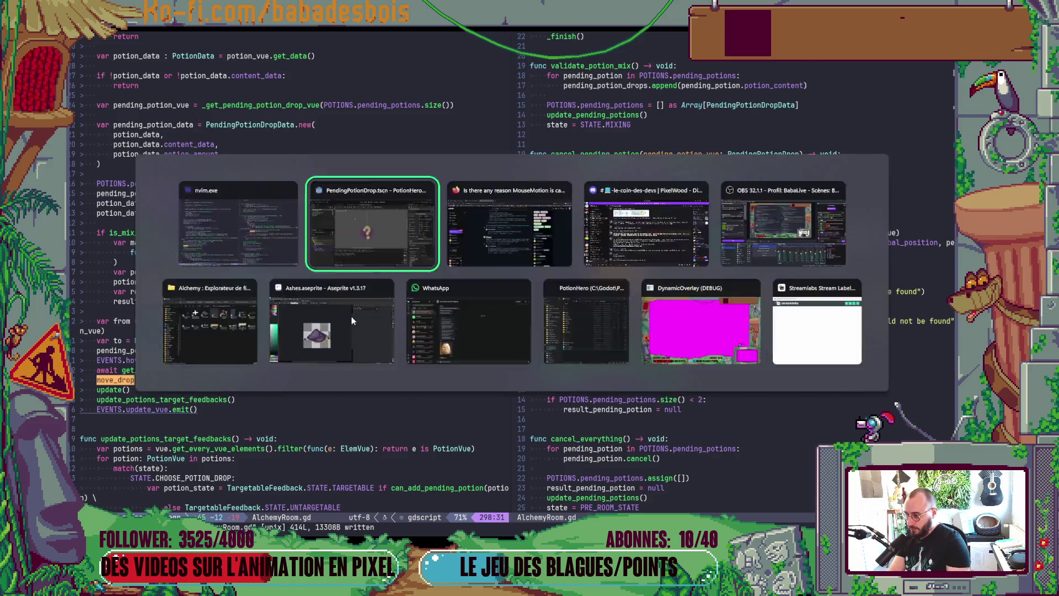
- Relaunch the game, confirm the hero, start Réveil de l'ours and travel to the cauldron room
{"action": "key", "text": "F5"}
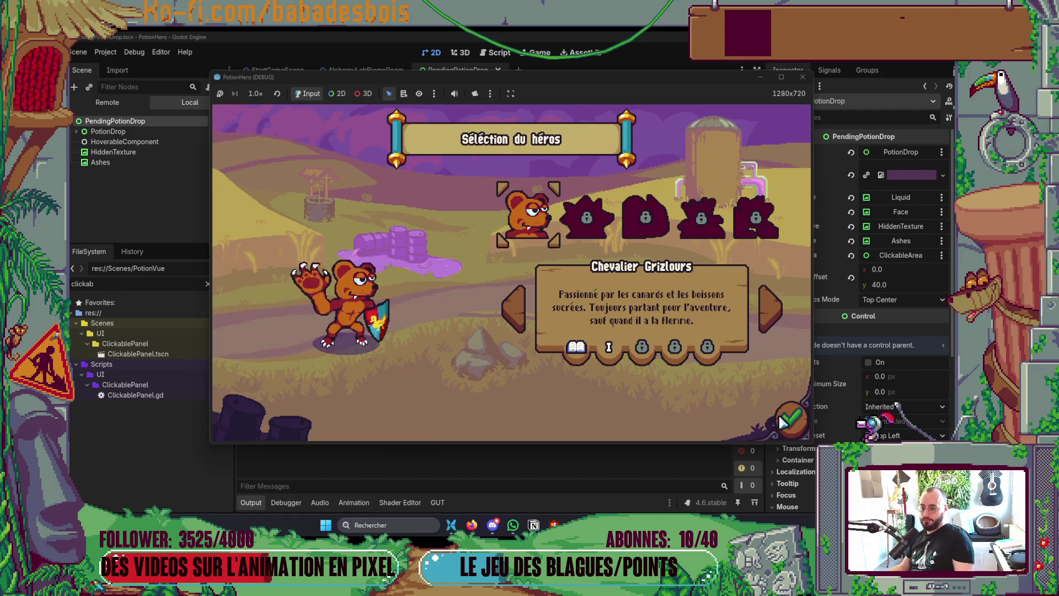
{"action": "left_click", "coordinate": [790, 420]}
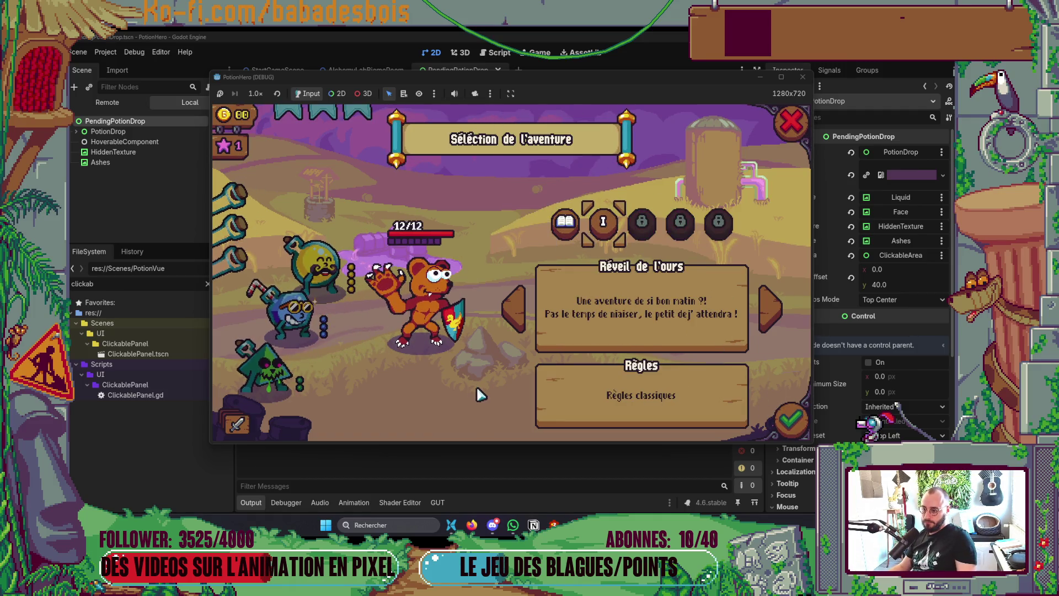
{"action": "left_click", "coordinate": [548, 345]}
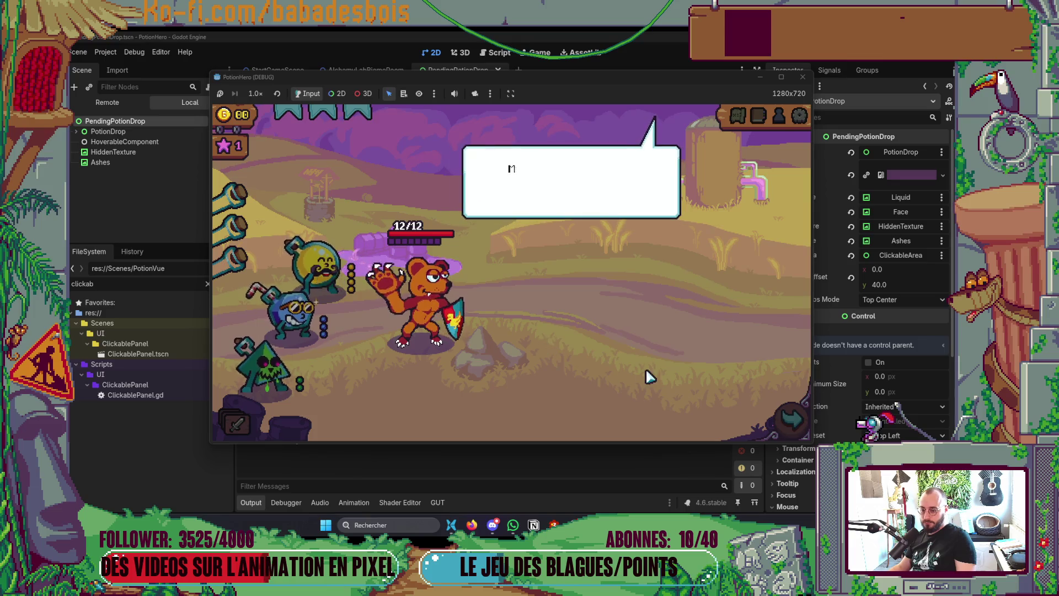
{"action": "left_click", "coordinate": [797, 425]}
{"action": "left_click", "coordinate": [307, 301]}
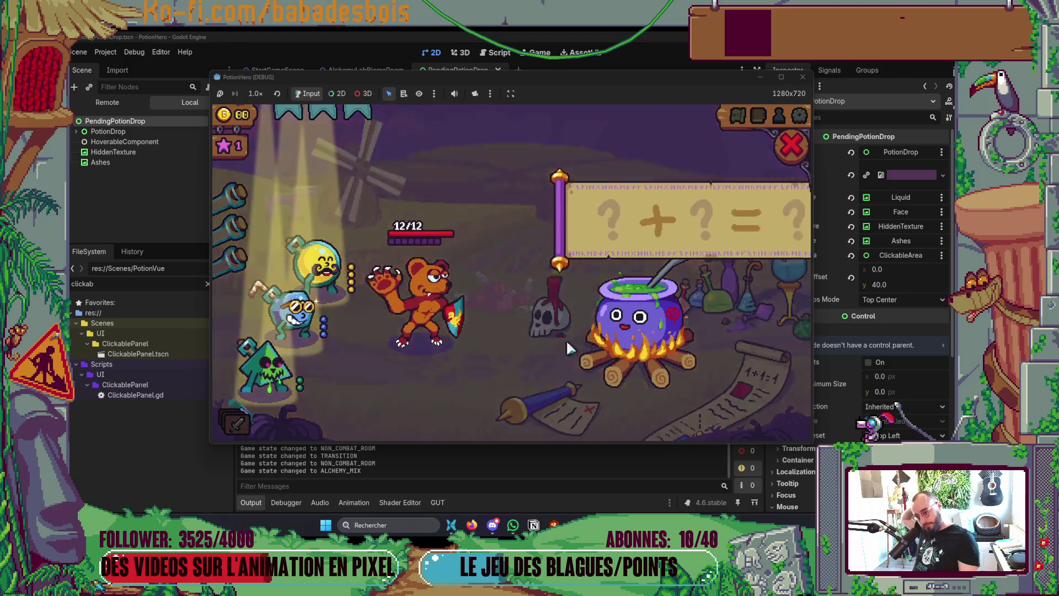
- Mix the yellow and blue potions twice, cancelling and closing the mix each time
{"action": "left_click", "coordinate": [335, 266]}
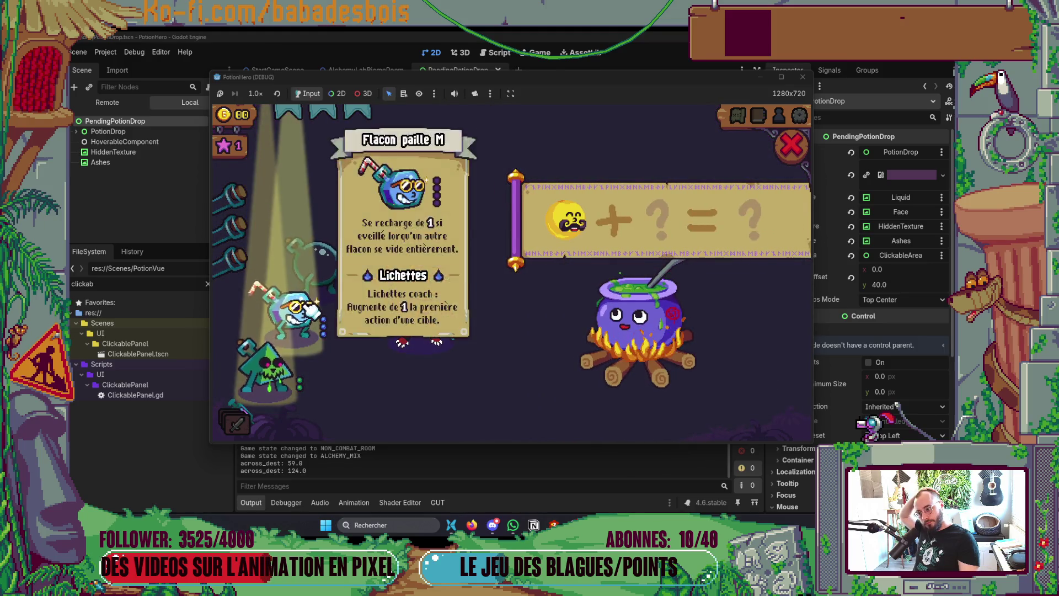
{"action": "left_click", "coordinate": [313, 314]}
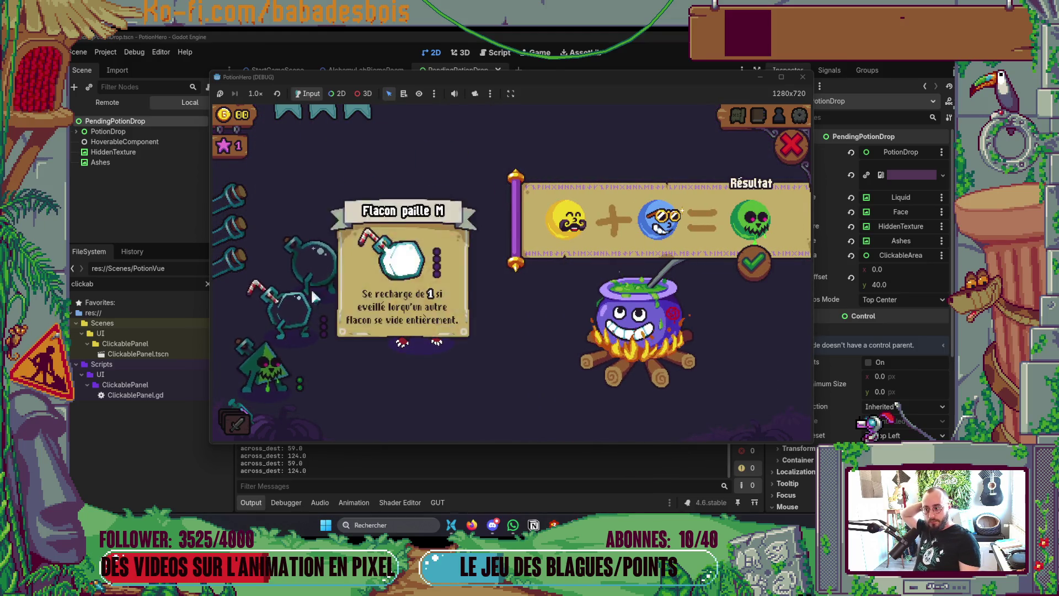
{"action": "left_click", "coordinate": [591, 231]}
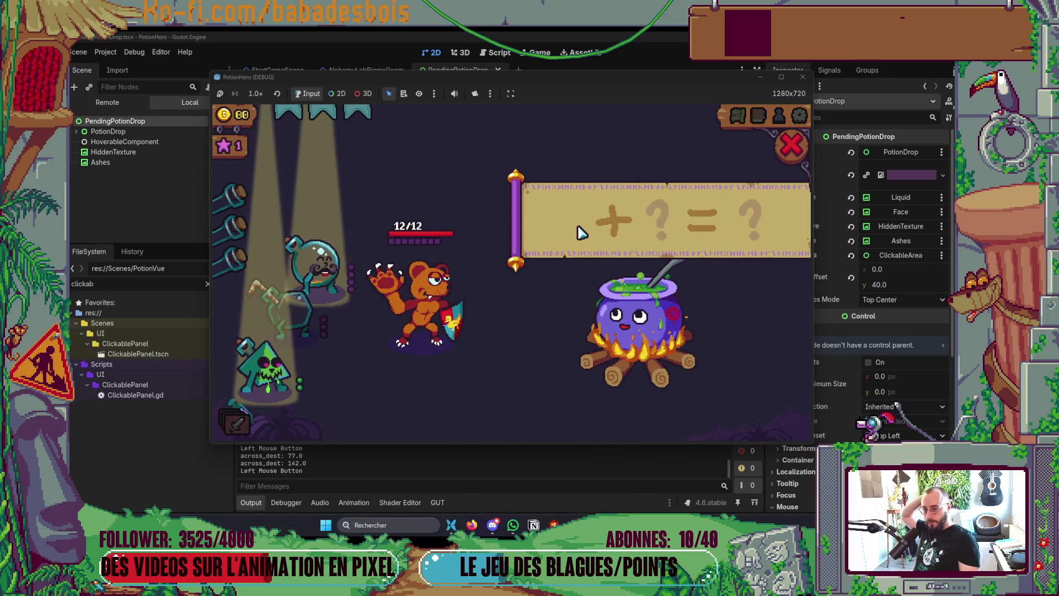
{"action": "left_click", "coordinate": [663, 232]}
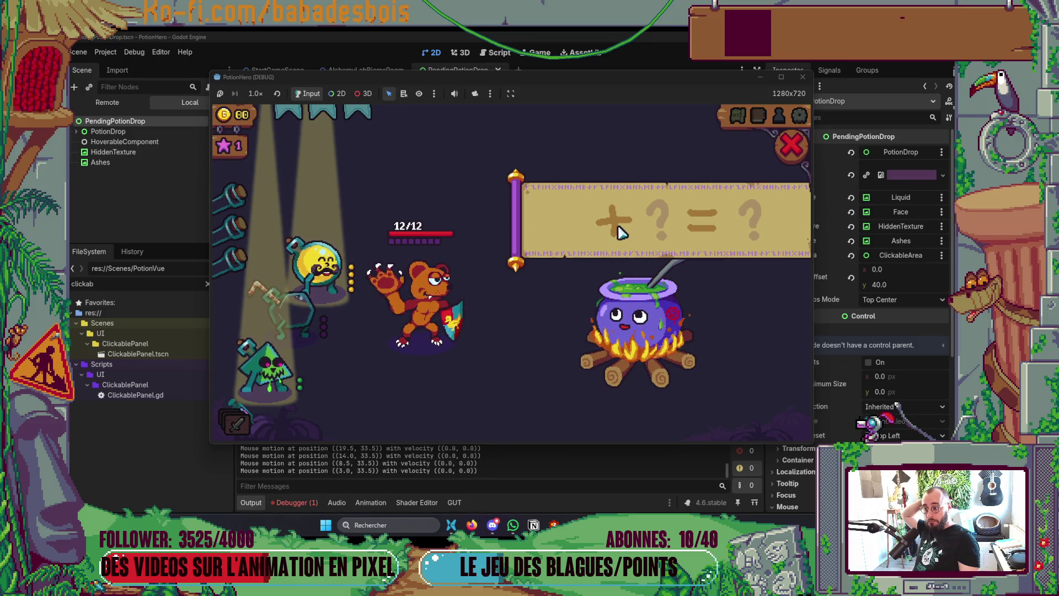
{"action": "left_click", "coordinate": [794, 151]}
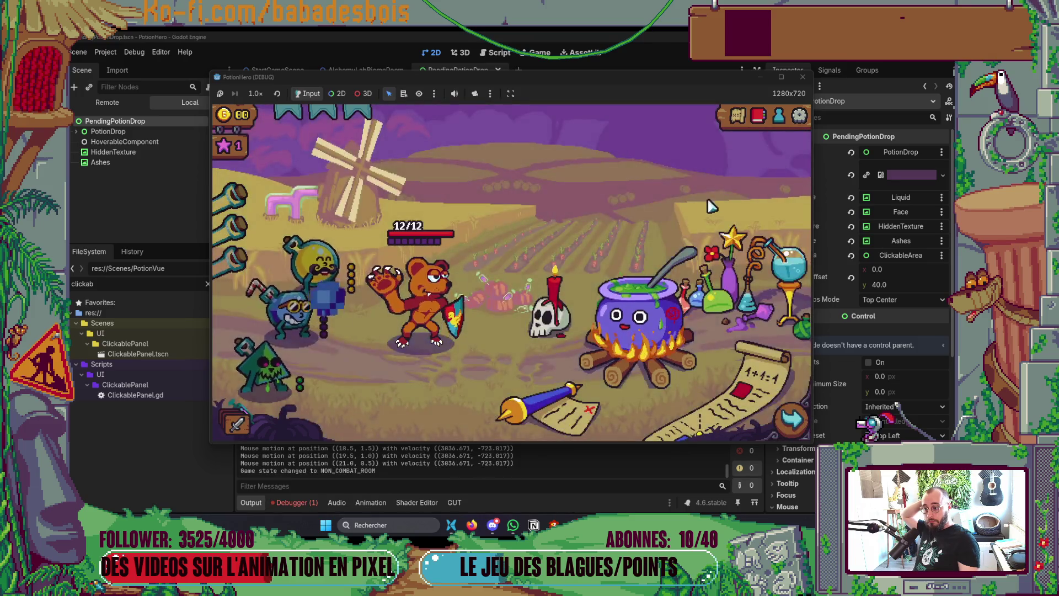
{"action": "left_click", "coordinate": [710, 196]}
{"action": "left_click", "coordinate": [318, 325]}
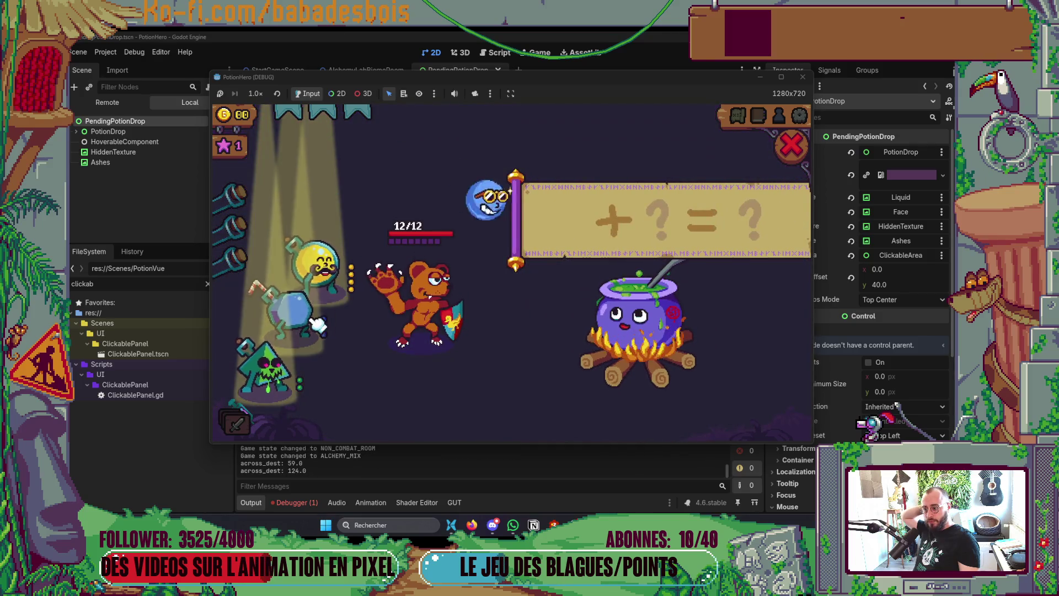
{"action": "left_click", "coordinate": [323, 278]}
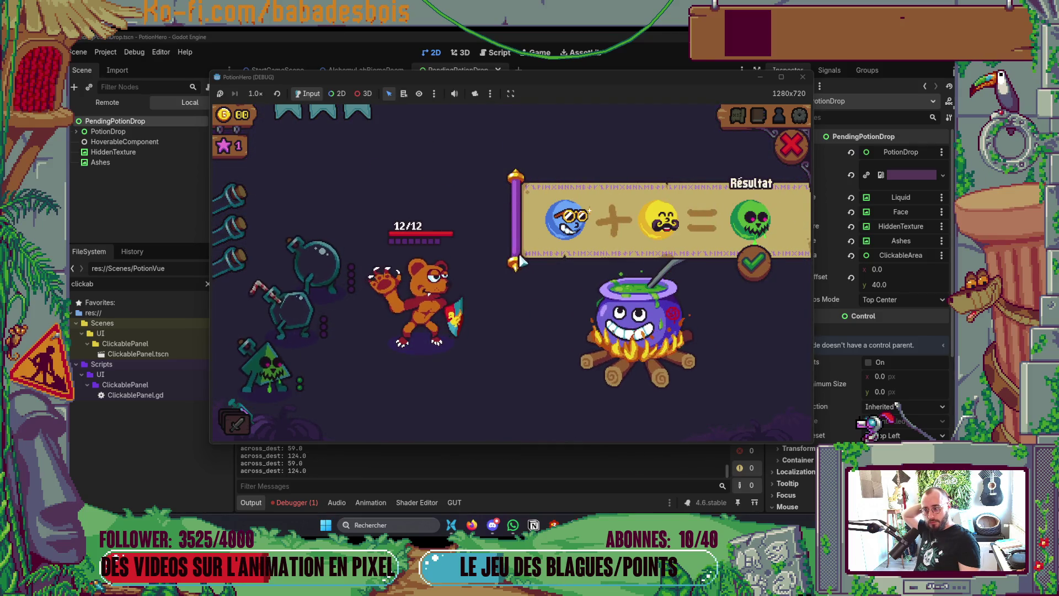
{"action": "left_click", "coordinate": [790, 154]}
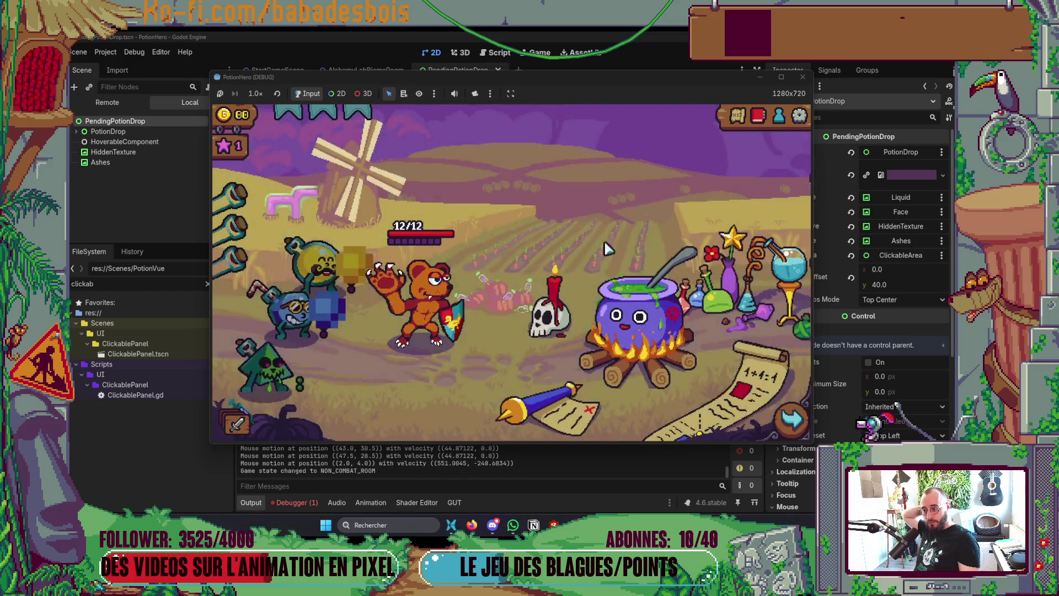
- Mix yellow and blue once more, close the panel, and quit the game with Alt+F4
{"action": "left_click", "coordinate": [631, 232]}
{"action": "left_click", "coordinate": [330, 278]}
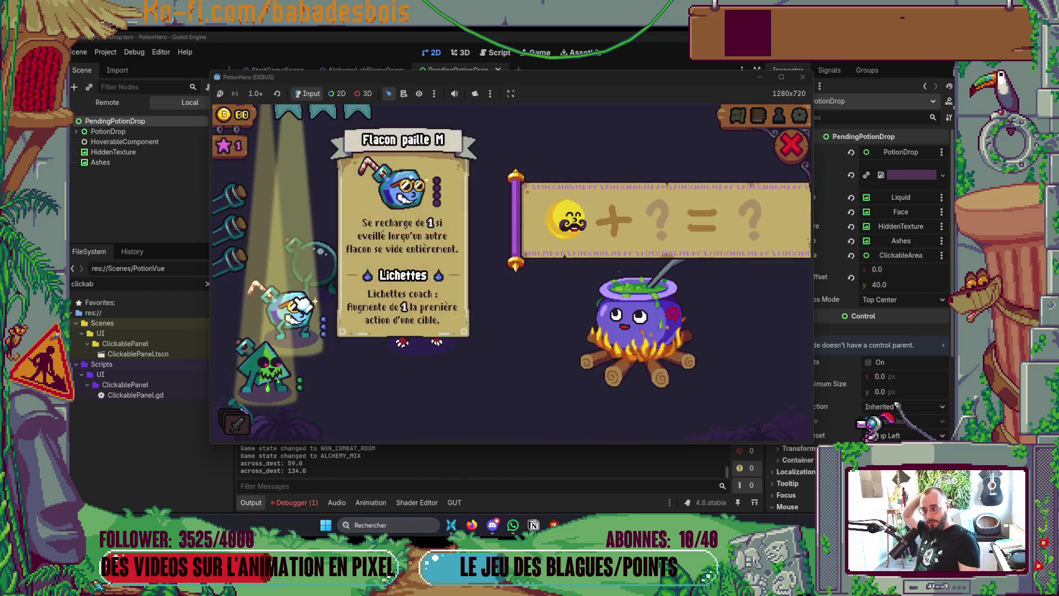
{"action": "left_click", "coordinate": [306, 327]}
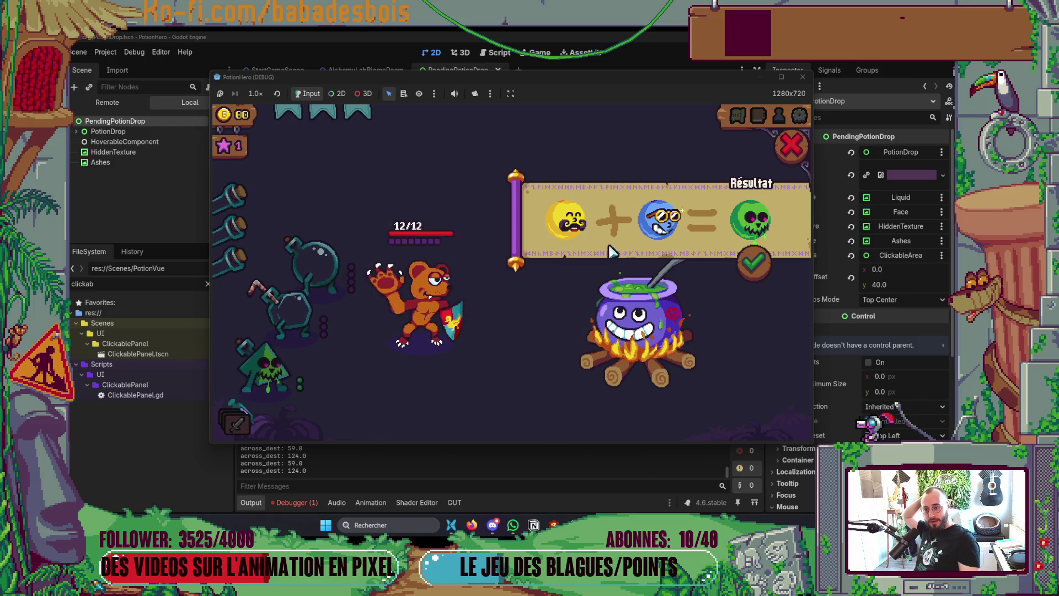
{"action": "mouse_move", "coordinate": [640, 235]}
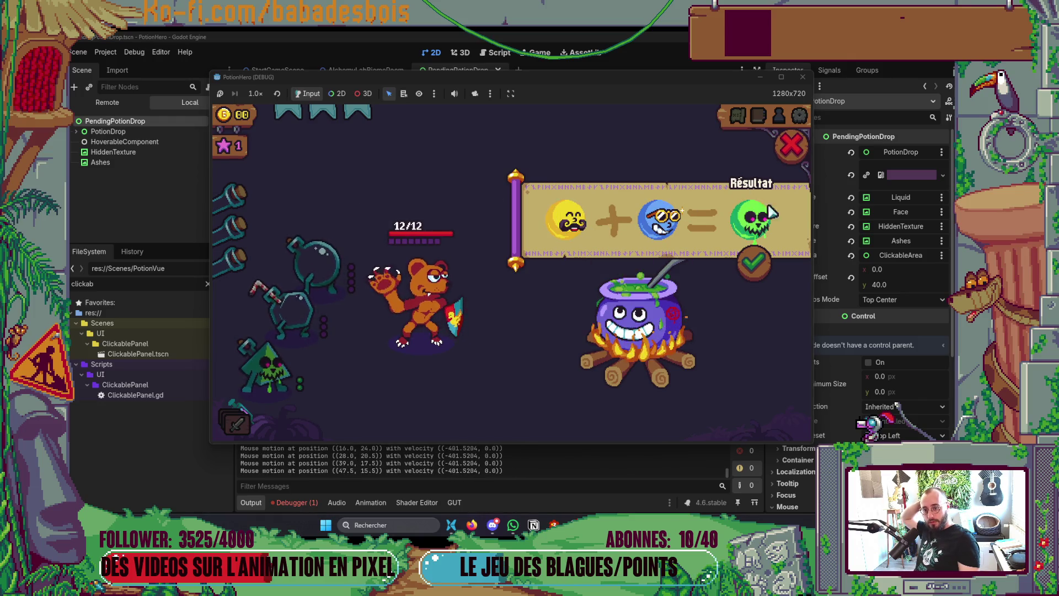
{"action": "left_click", "coordinate": [790, 146]}
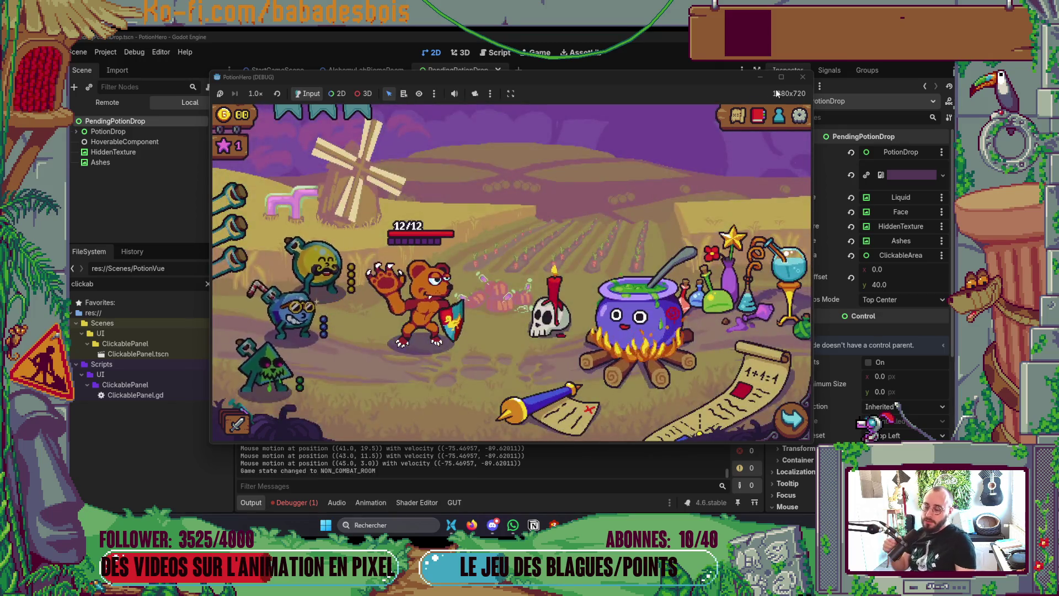
{"action": "key", "text": "alt+F4"}
{"action": "key", "text": "alt+Tab"}
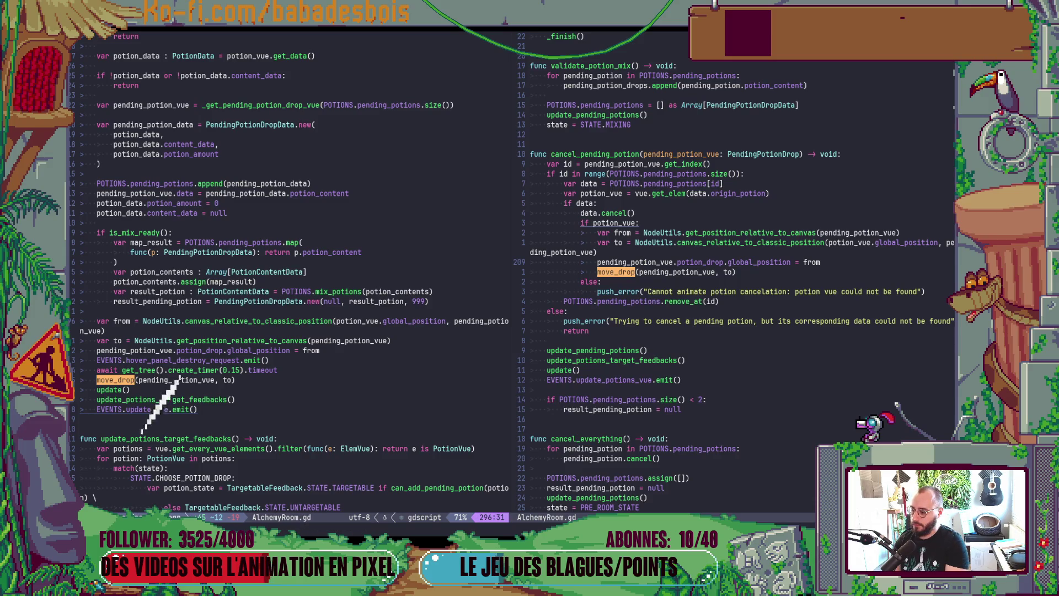
- Add a line above 'var from' declaring potion_vue_center from a NodeUtils center-position method
{"action": "type", "text": "Ovar"}
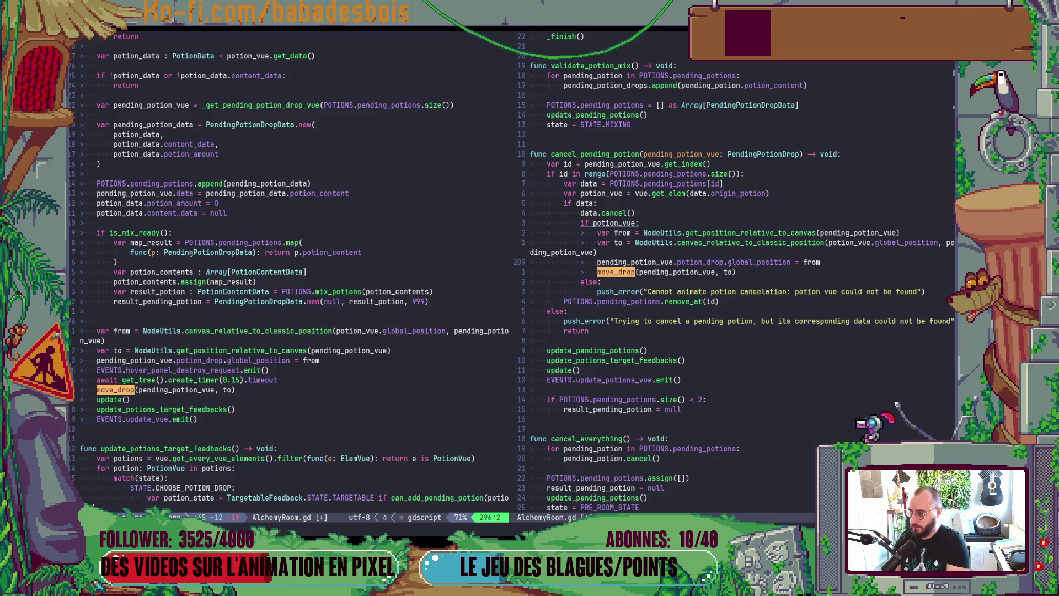
{"action": "key", "text": "BackSpace"}
{"action": "type", "text": "potion_vue_center"}
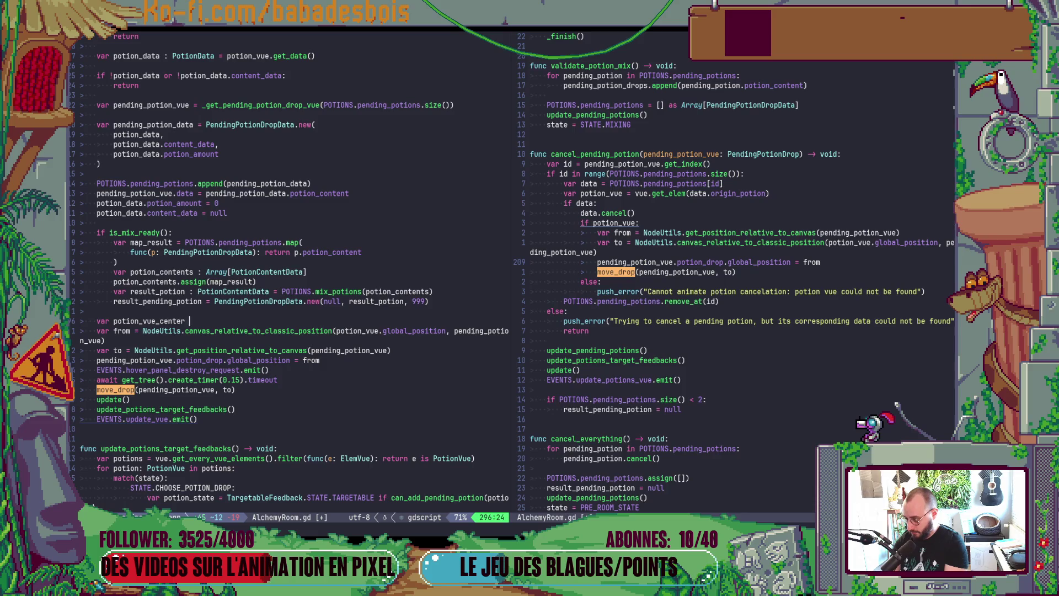
{"action": "type", "text": "odeUtils.co"}
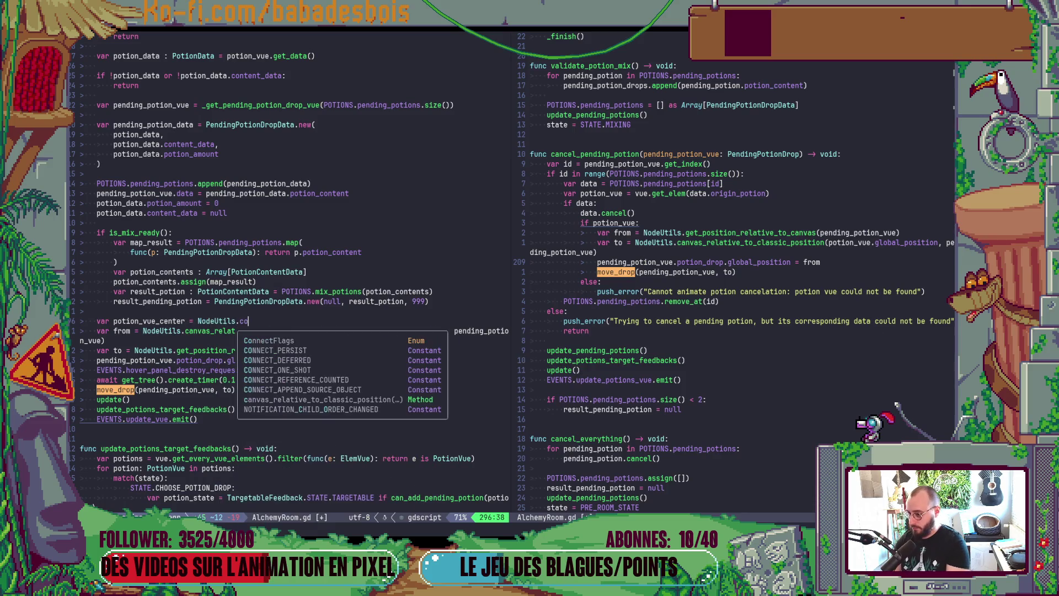
{"action": "key", "text": "BackSpace"}
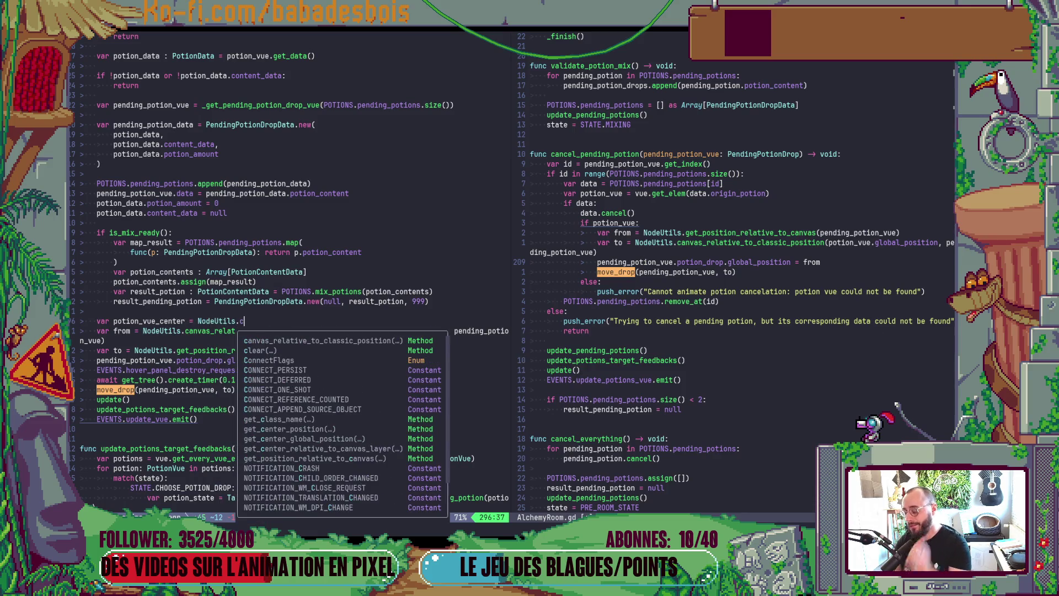
{"action": "type", "text": "getC"}
{"action": "key", "text": "BackSpace"}
{"action": "type", "text": "_c"}
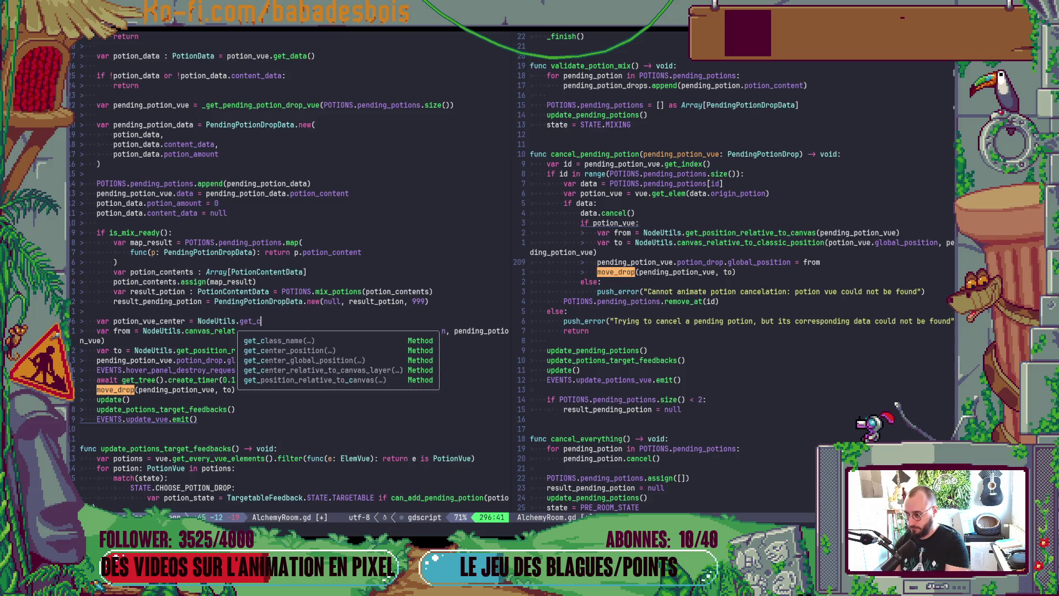
{"action": "key", "text": "Down"}
{"action": "key", "text": "Return"}
{"action": "type", "text": ")"}
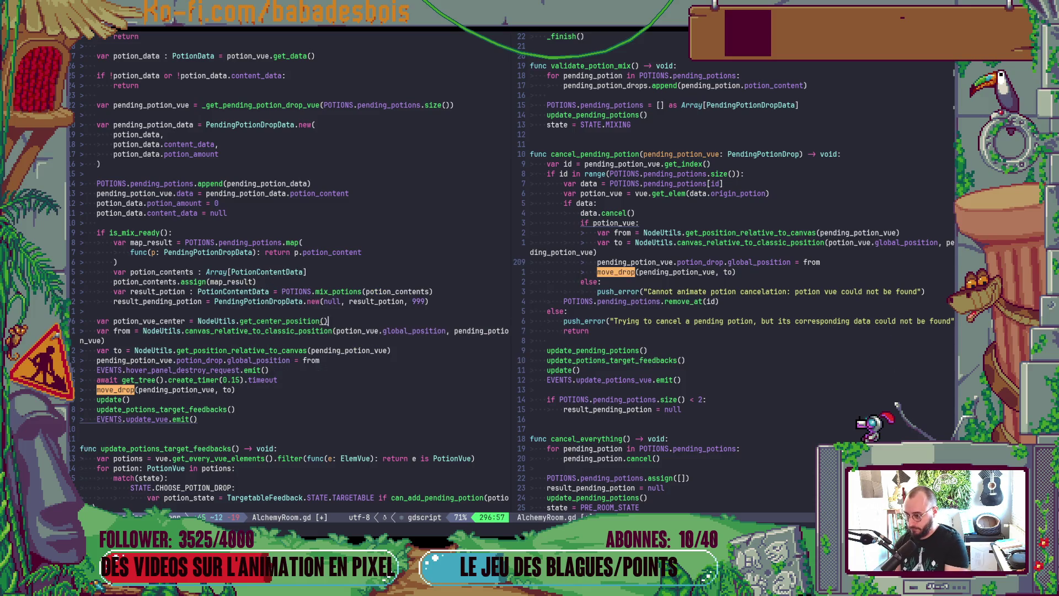
{"action": "key", "text": "Escape"}
- Change the call to NodeUtils.get_center_global_position(potion_vue) and remove leftover characters
{"action": "key", "text": "j"}
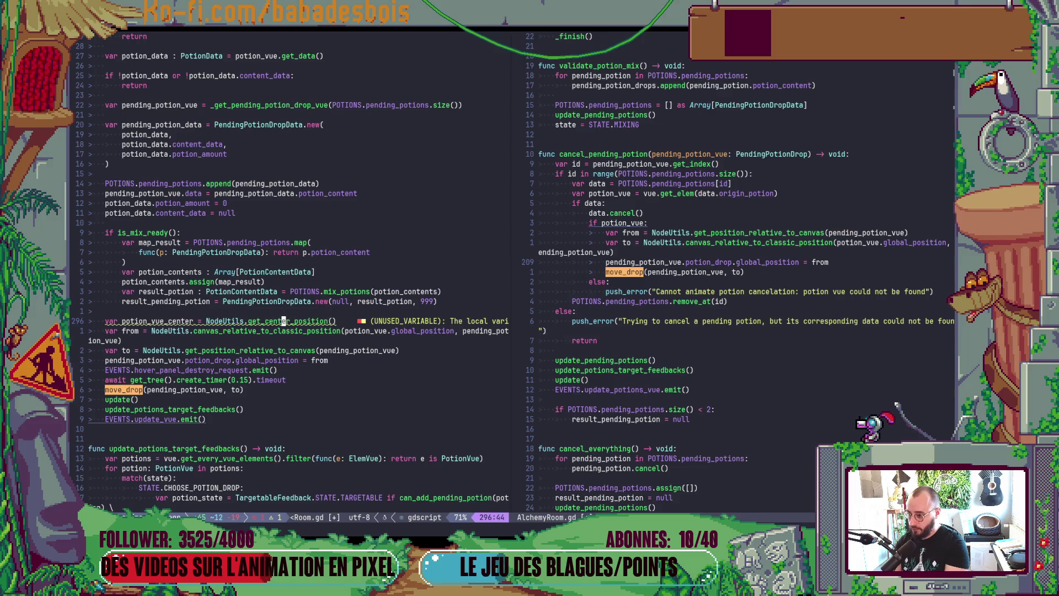
{"action": "key", "text": "i"}
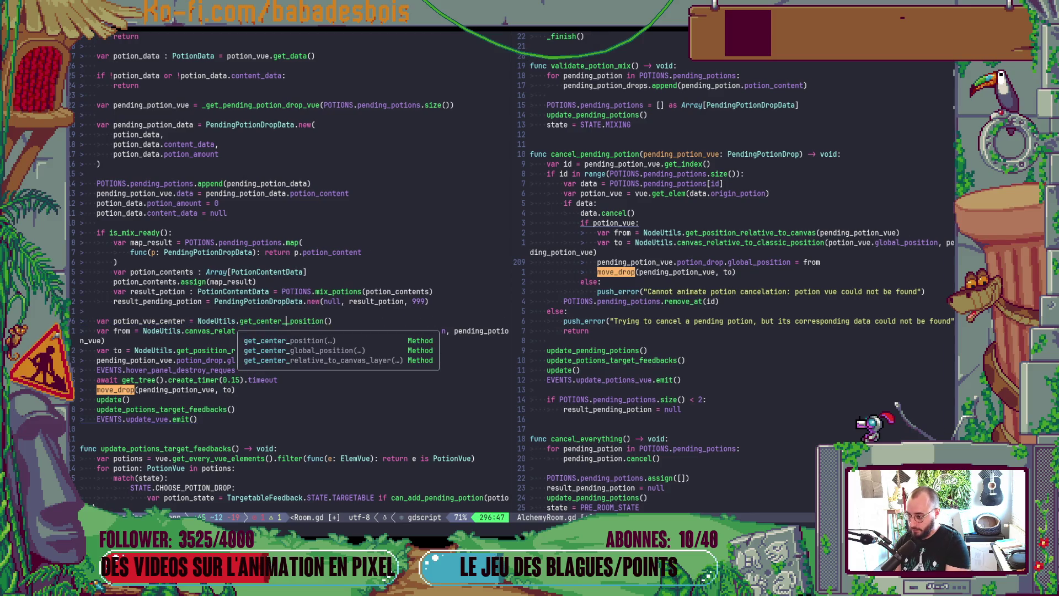
{"action": "key", "text": "Tab"}
{"action": "key", "text": "Return"}
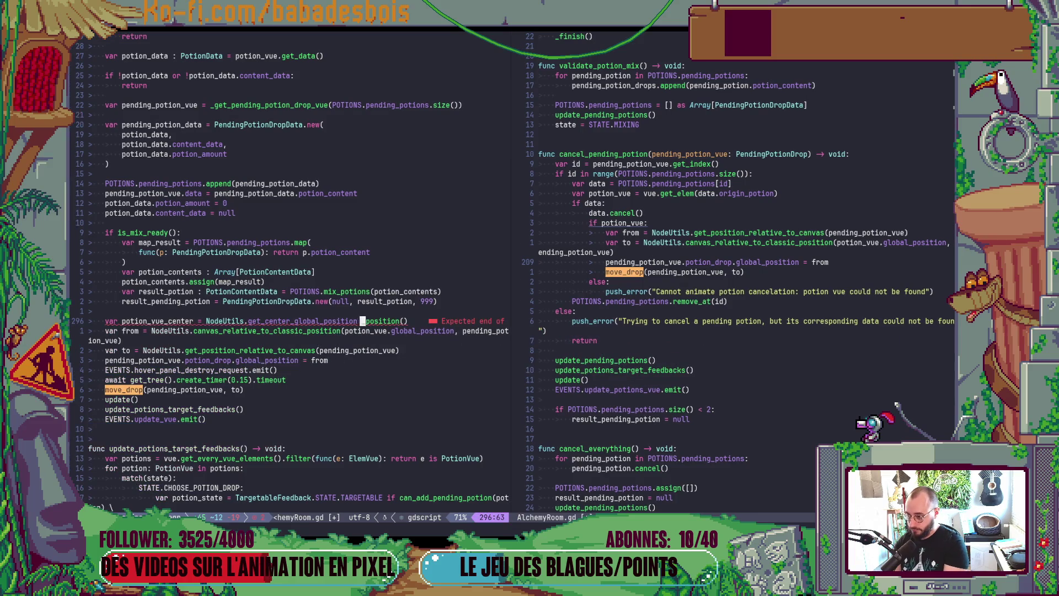
{"action": "key", "text": "d"}
{"action": "key", "text": "t"}
{"action": "key", "text": "parenright"}
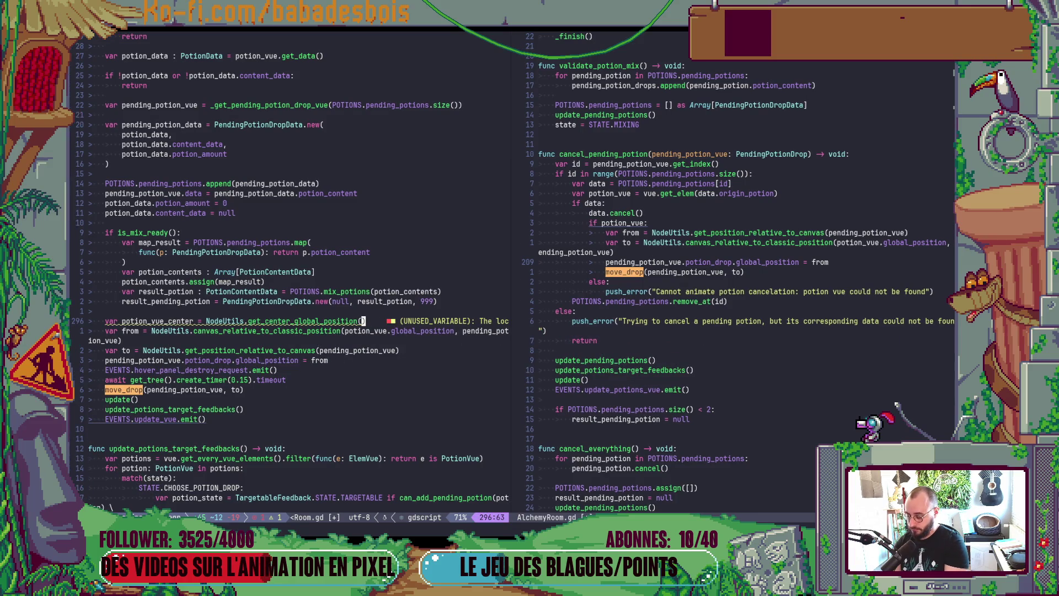
{"action": "type", "text": "ion(potion_vue"}
{"action": "key", "text": "Escape"}
- Delete .global_position after potion_vue in the 'from' line
{"action": "key", "text": "j"}
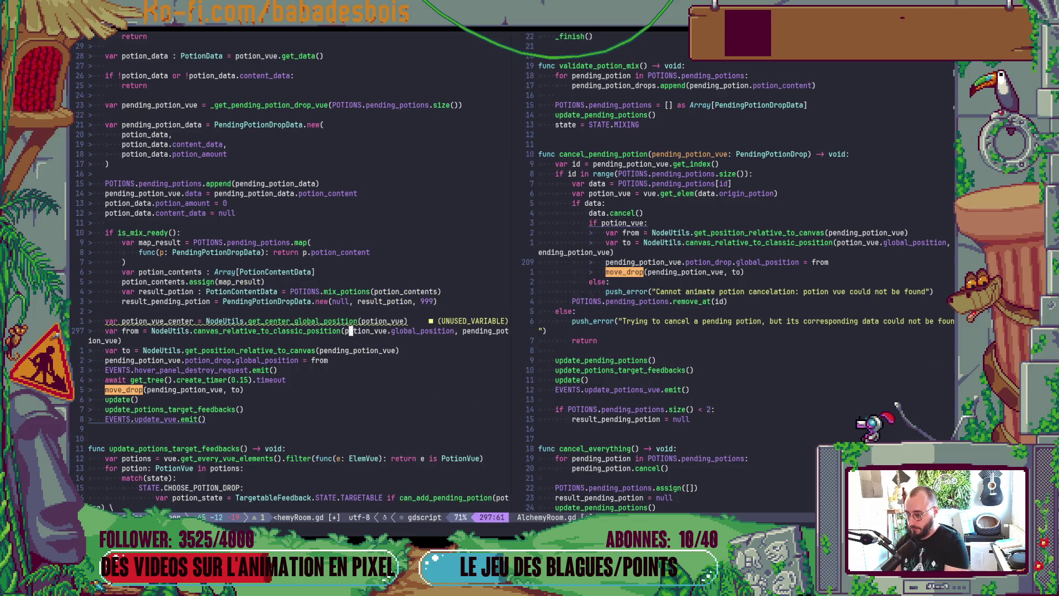
{"action": "key", "text": "f"}
{"action": "key", "text": "period"}
{"action": "key", "text": "d"}
{"action": "key", "text": "t"}
{"action": "key", "text": "comma"}
- Finish entering potion_vue_center in add_pending_potion and save AlchemyRoom.gd
{"action": "type", "text": "_center"}
{"action": "key", "text": "Escape"}
{"action": "type", "text": ":w"}
{"action": "key", "text": "Return"}
{"action": "key", "text": "alt+Tab"}
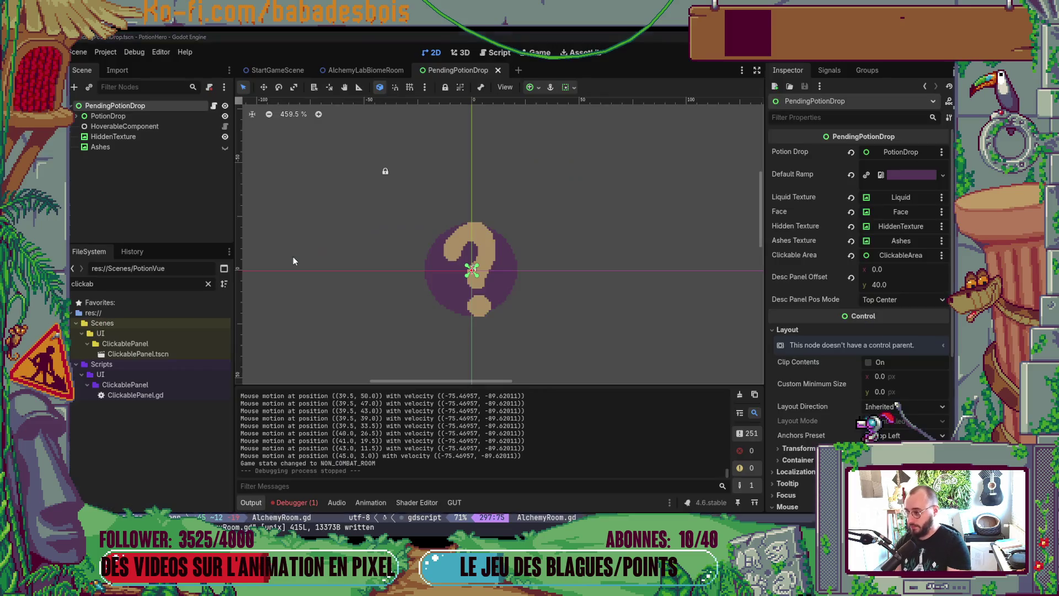
- Launch the game, confirm the bear hero, start the second adventure, and enter the first farm room
{"action": "key", "text": "F5"}
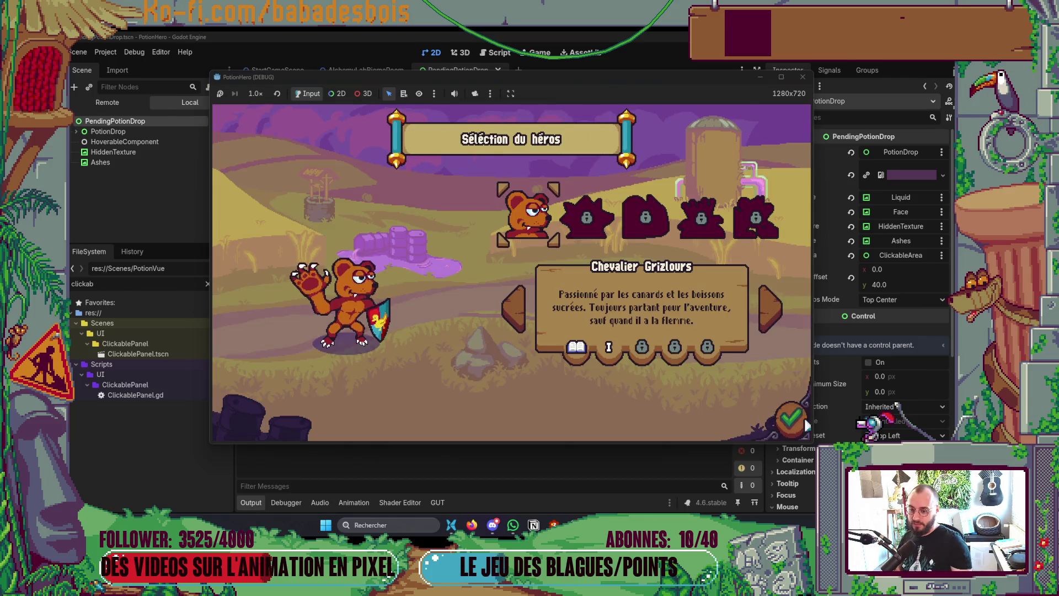
{"action": "left_click", "coordinate": [791, 420]}
{"action": "left_click", "coordinate": [607, 225]}
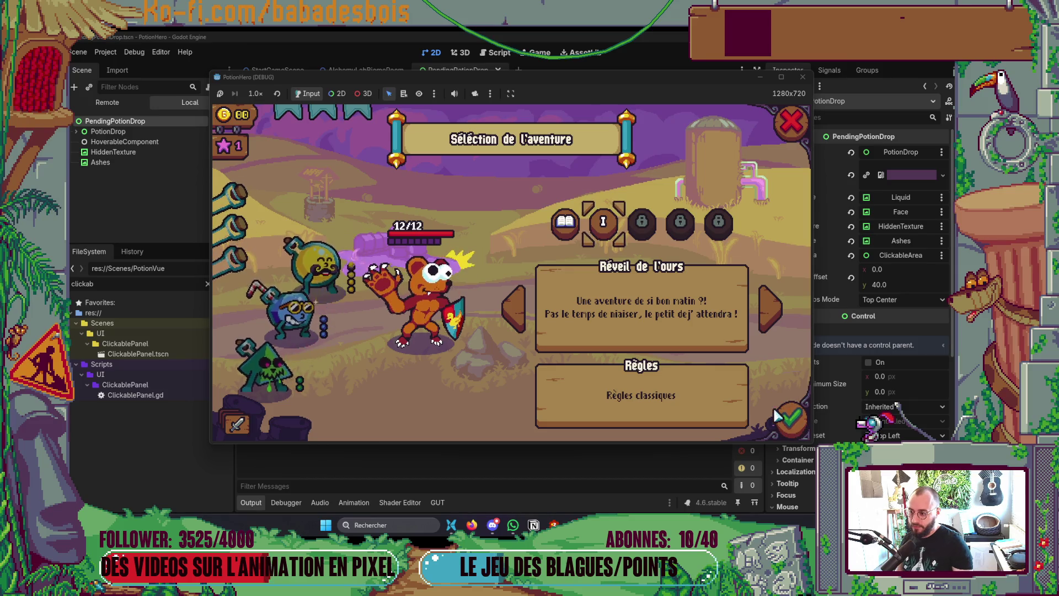
{"action": "left_click", "coordinate": [591, 303]}
{"action": "left_click", "coordinate": [589, 303]}
{"action": "left_click", "coordinate": [588, 303]}
{"action": "left_click", "coordinate": [590, 304]}
{"action": "left_click", "coordinate": [792, 419]}
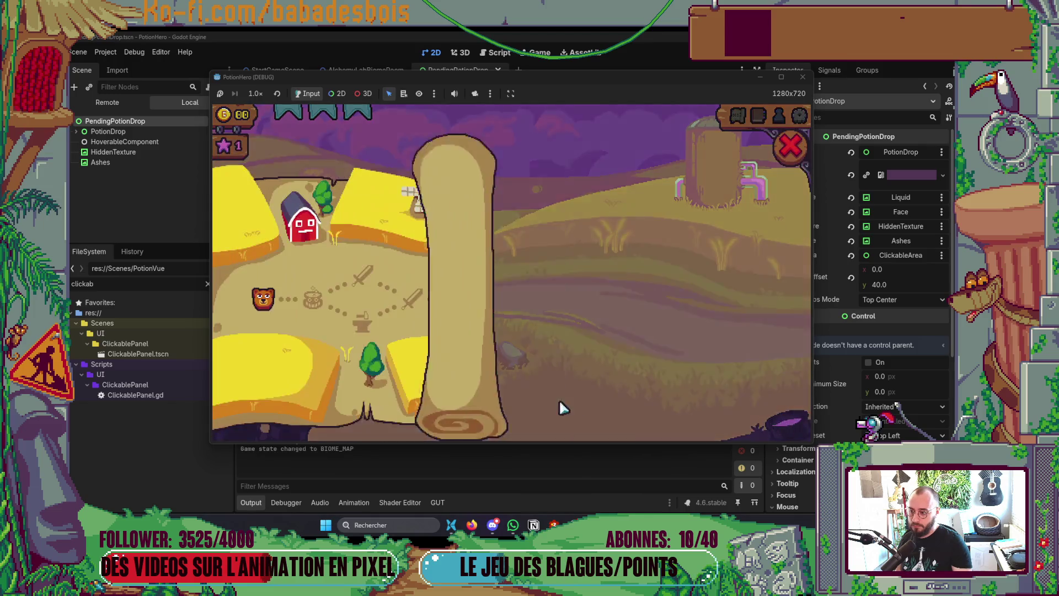
{"action": "left_click", "coordinate": [356, 330]}
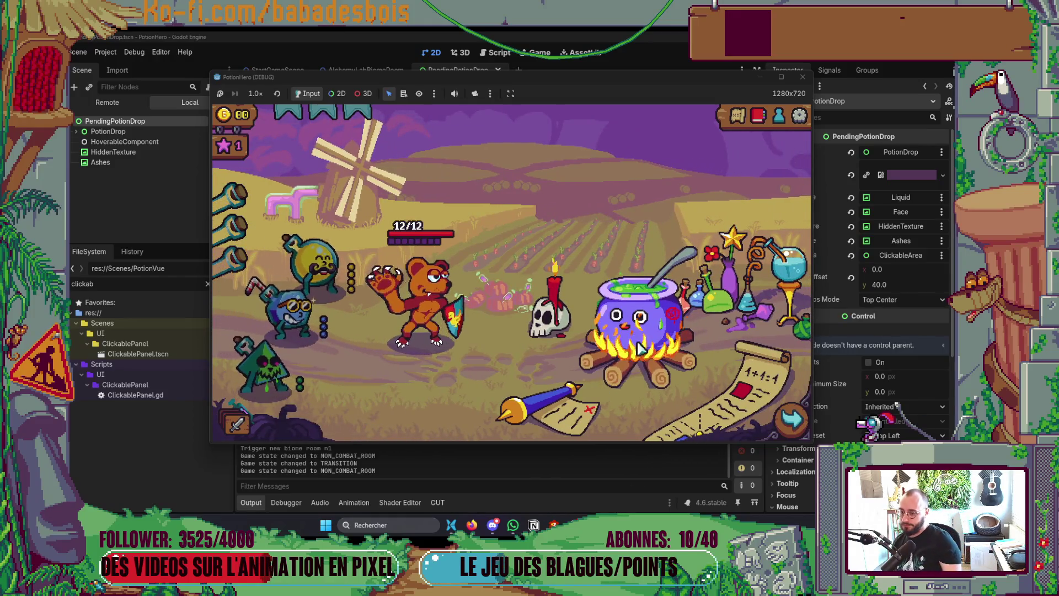
- Mix the blue and yellow potions at the cauldron, then take both back out
{"action": "left_click", "coordinate": [734, 370]}
{"action": "left_click", "coordinate": [313, 314]}
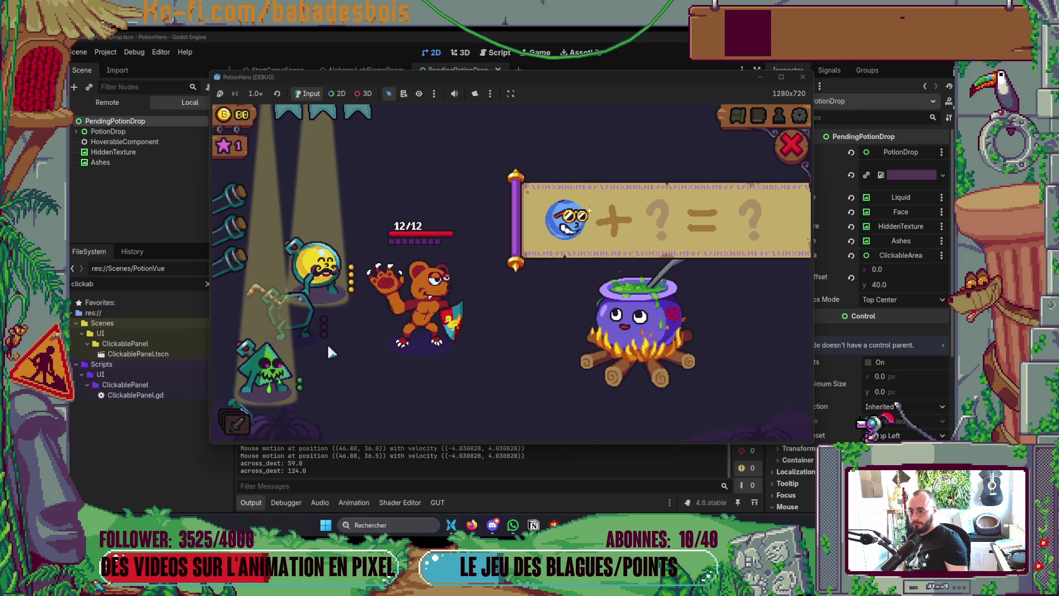
{"action": "left_click", "coordinate": [318, 265]}
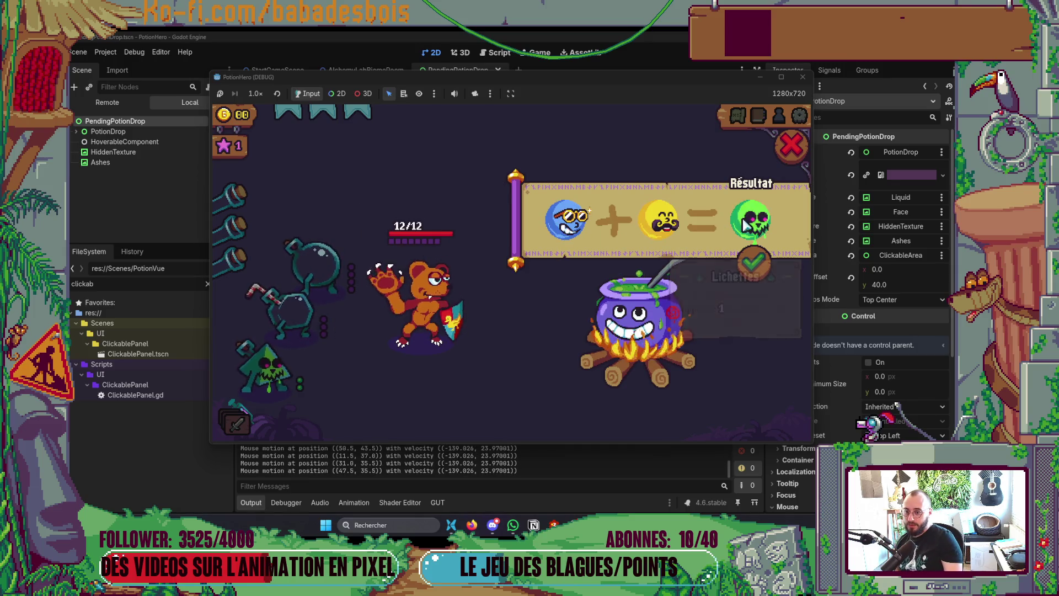
{"action": "left_click", "coordinate": [754, 263]}
{"action": "left_click", "coordinate": [656, 309]}
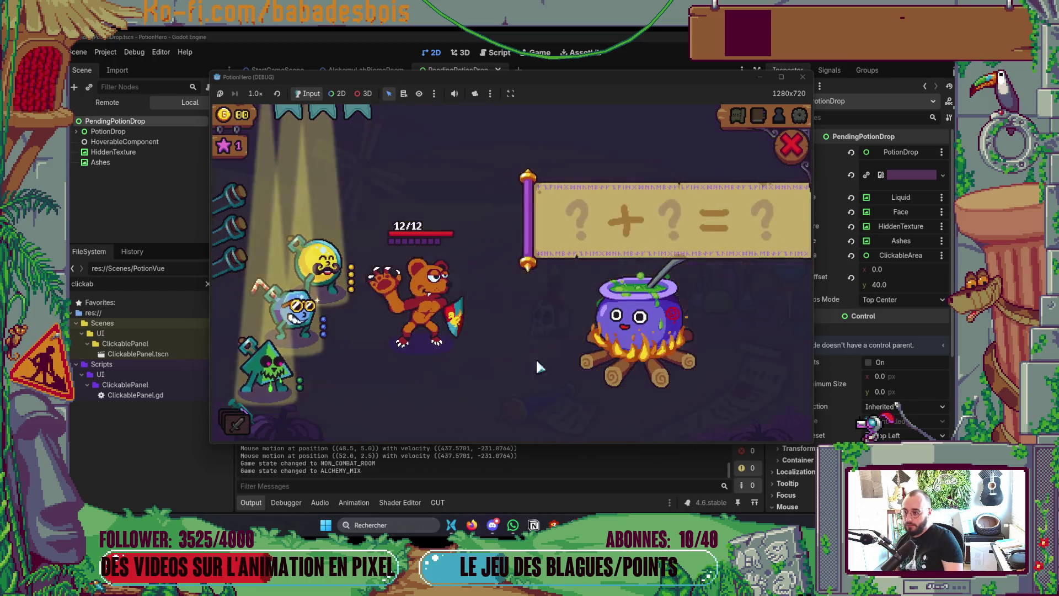
{"action": "left_click", "coordinate": [298, 310]}
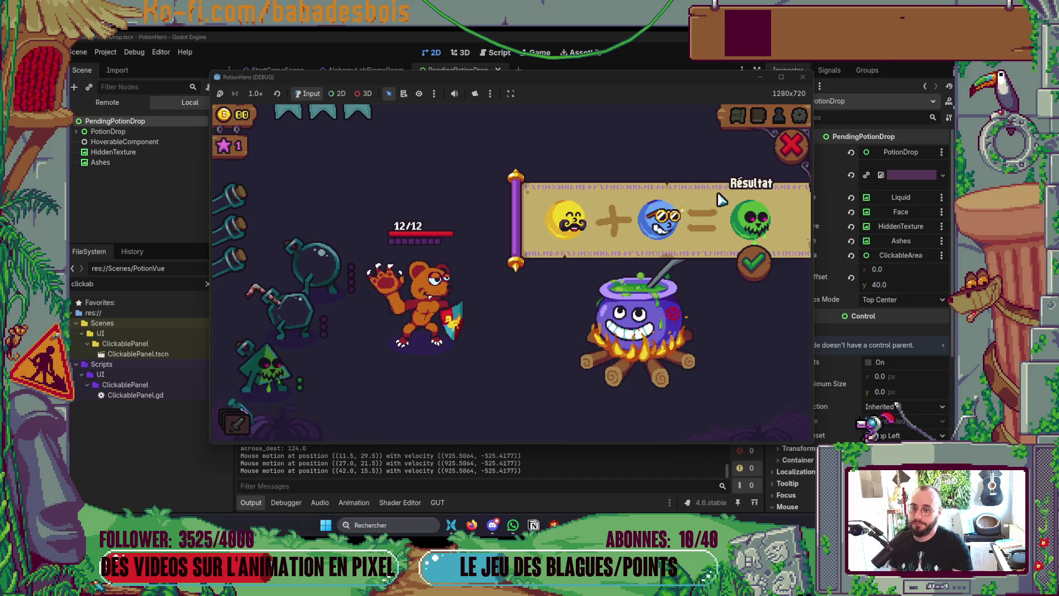
{"action": "left_click", "coordinate": [659, 218]}
{"action": "left_click", "coordinate": [593, 248]}
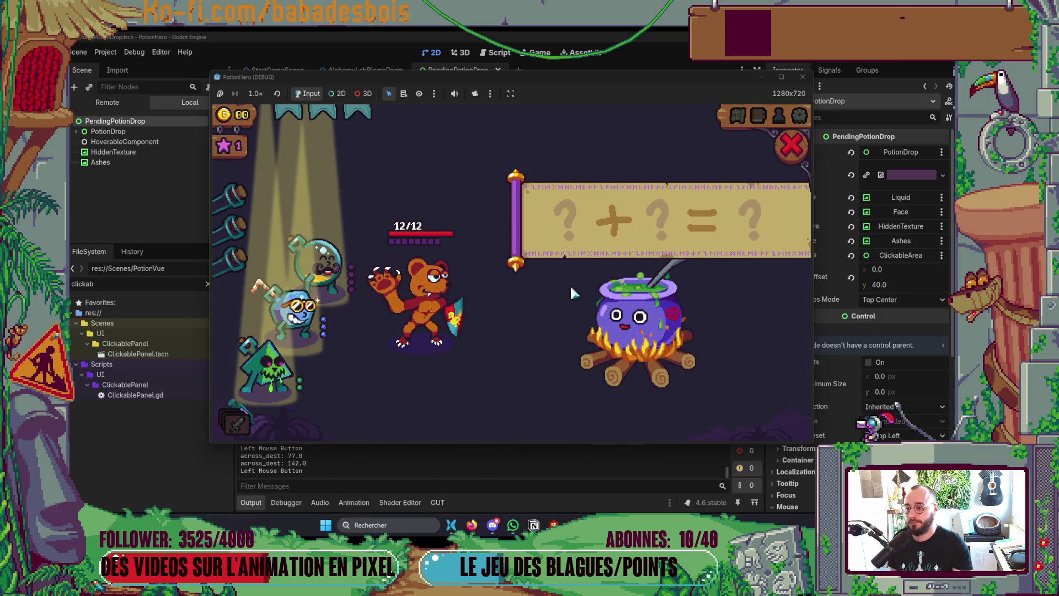
{"action": "left_click", "coordinate": [792, 145]}
- Remove the blue and yellow potions from the reopened mix again, then close the game
{"action": "left_click", "coordinate": [617, 320]}
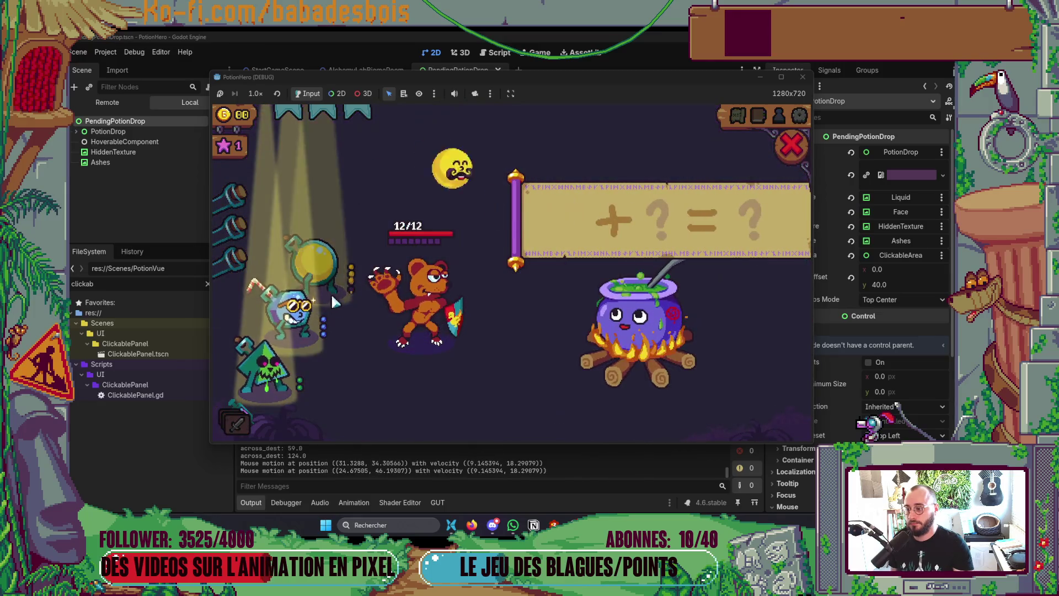
{"action": "left_click", "coordinate": [665, 220]}
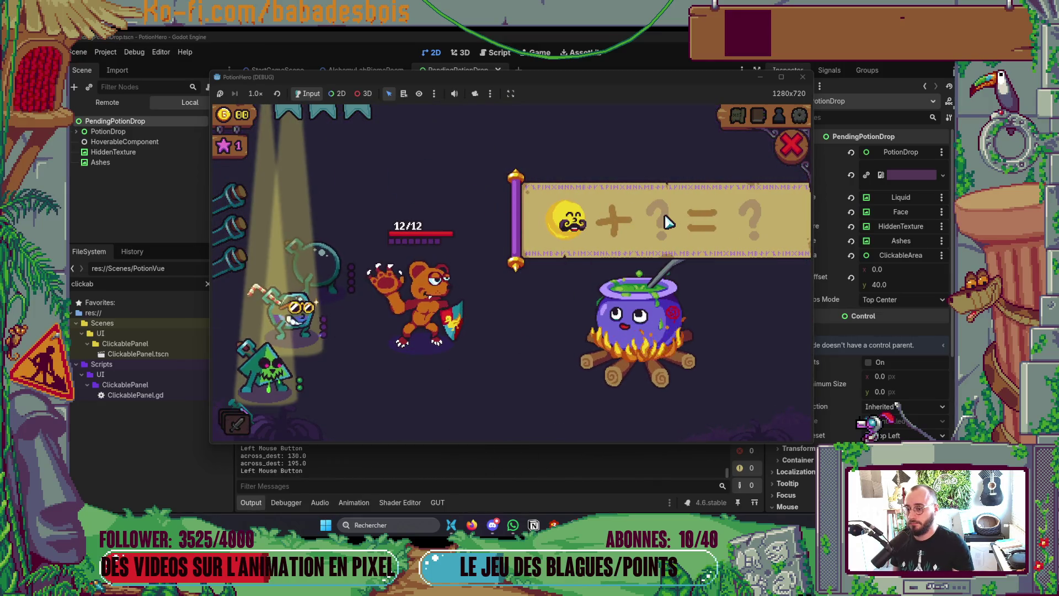
{"action": "left_click", "coordinate": [568, 227]}
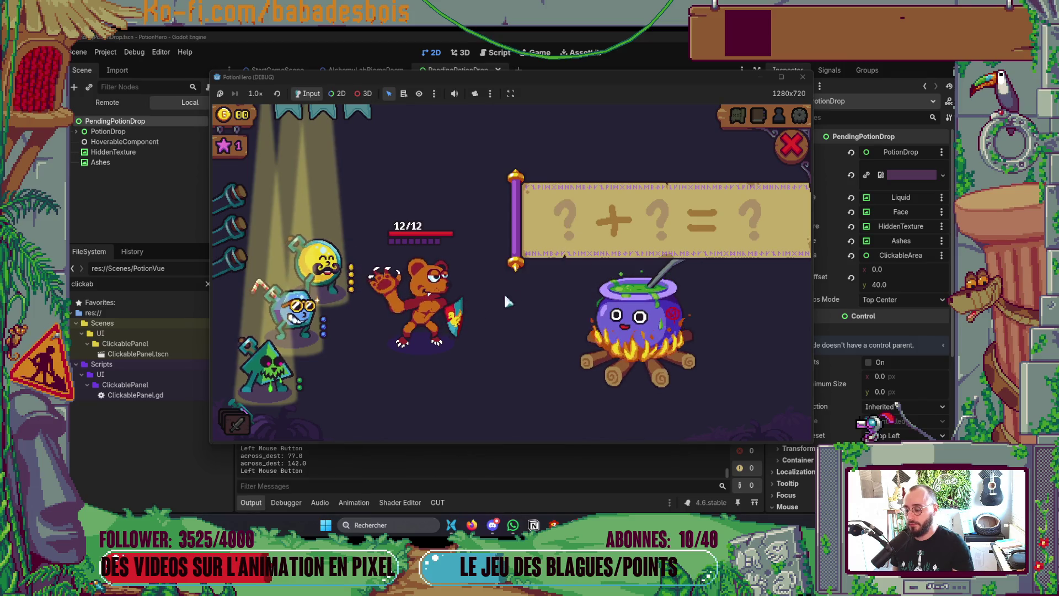
{"action": "left_click", "coordinate": [791, 146]}
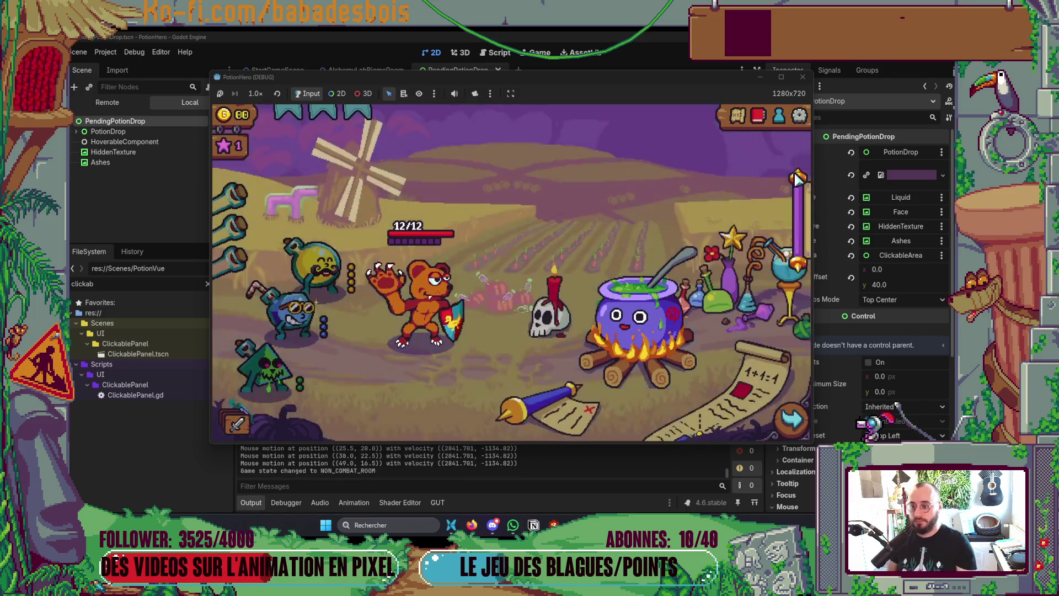
{"action": "left_click", "coordinate": [803, 77]}
{"action": "key", "text": "alt+Tab"}
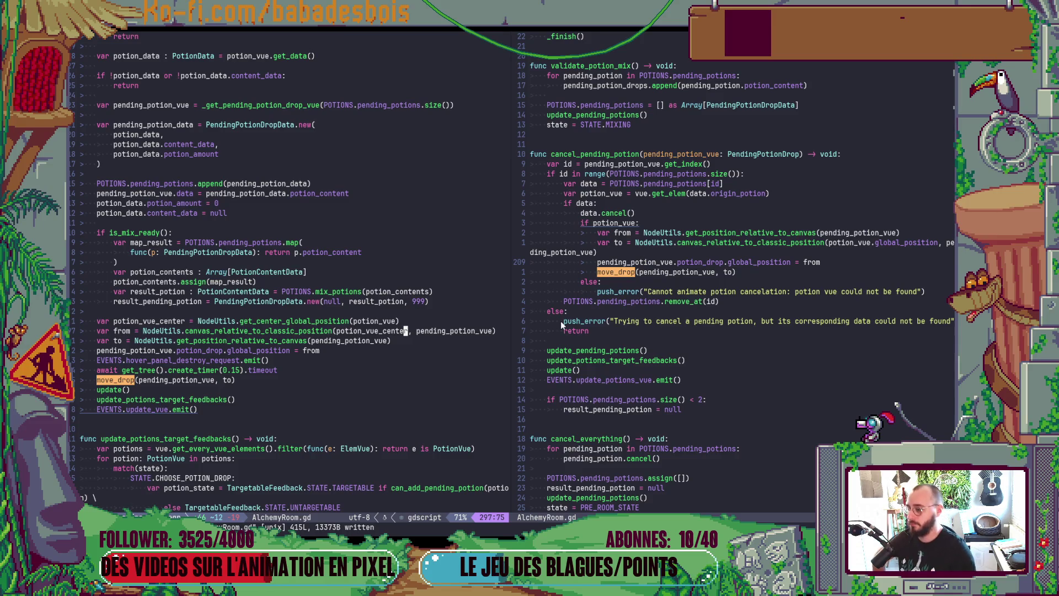
- Move to the 'await get_tree().create_timer(0.15).timeout' line before move_drop and begin deleting it
{"action": "scroll", "coordinate": [363, 337], "scroll_direction": "down", "scroll_amount": 8}
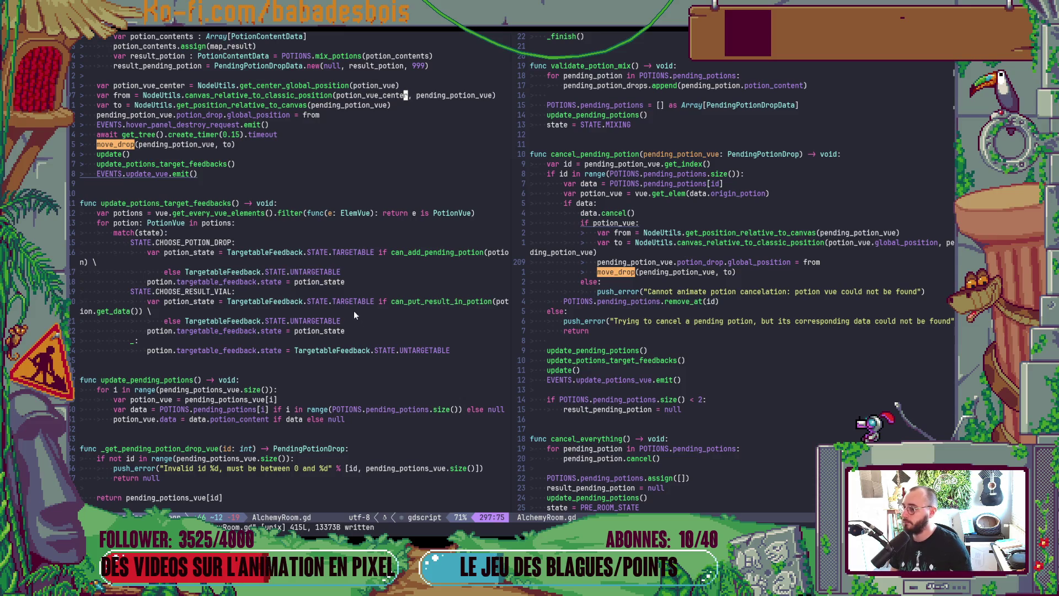
{"action": "left_click", "coordinate": [285, 144]}
{"action": "left_click", "coordinate": [295, 127]}
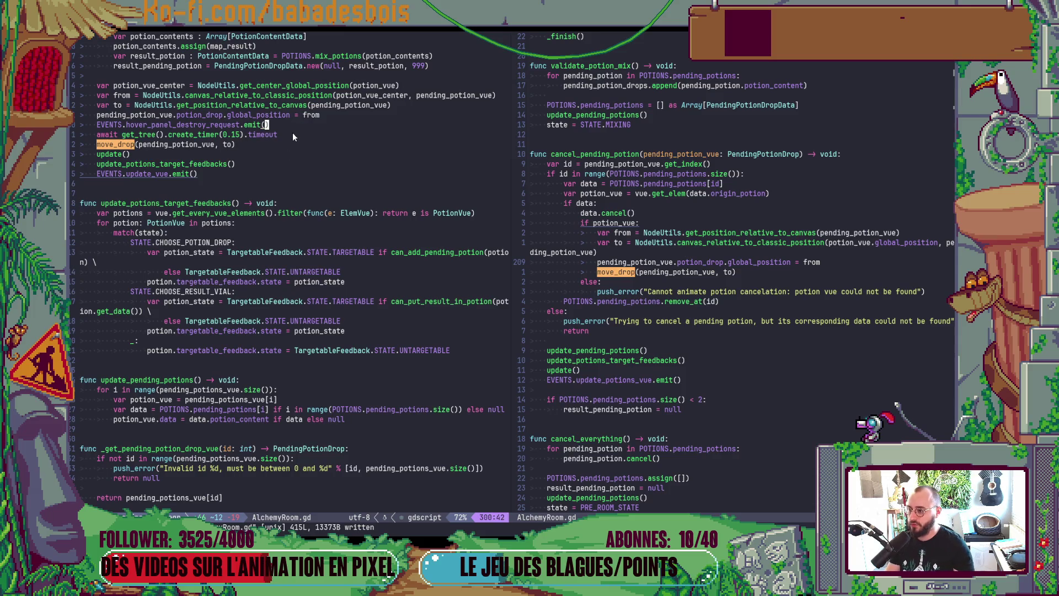
{"action": "left_click", "coordinate": [275, 135]}
- Finish deleting the timer wait line, then run the game and start the next adventure
{"action": "key", "text": "d"}
{"action": "key", "text": "d"}
{"action": "key", "text": "alt+Tab"}
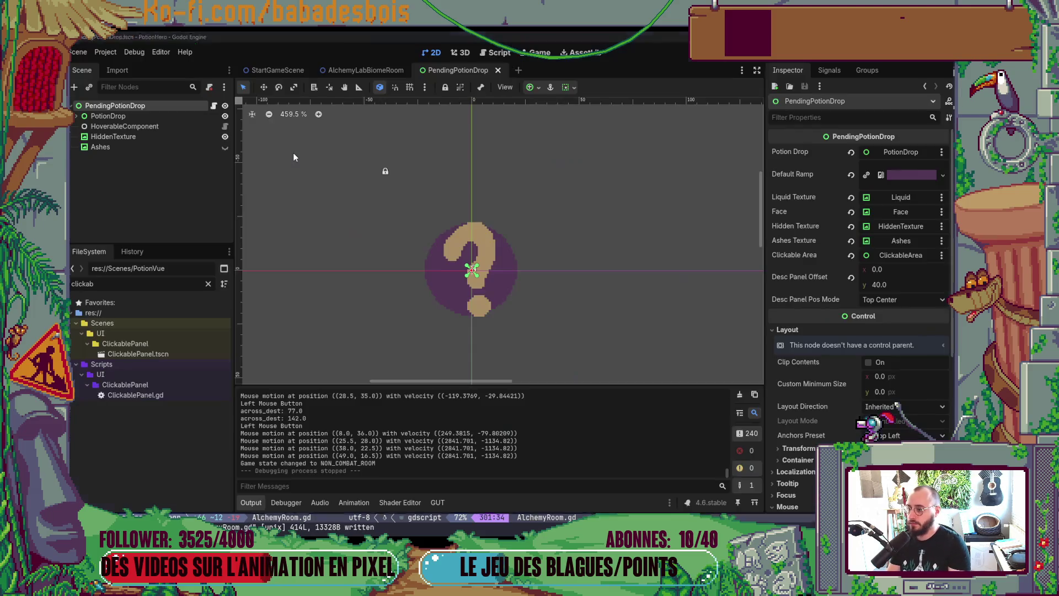
{"action": "key", "text": "F5"}
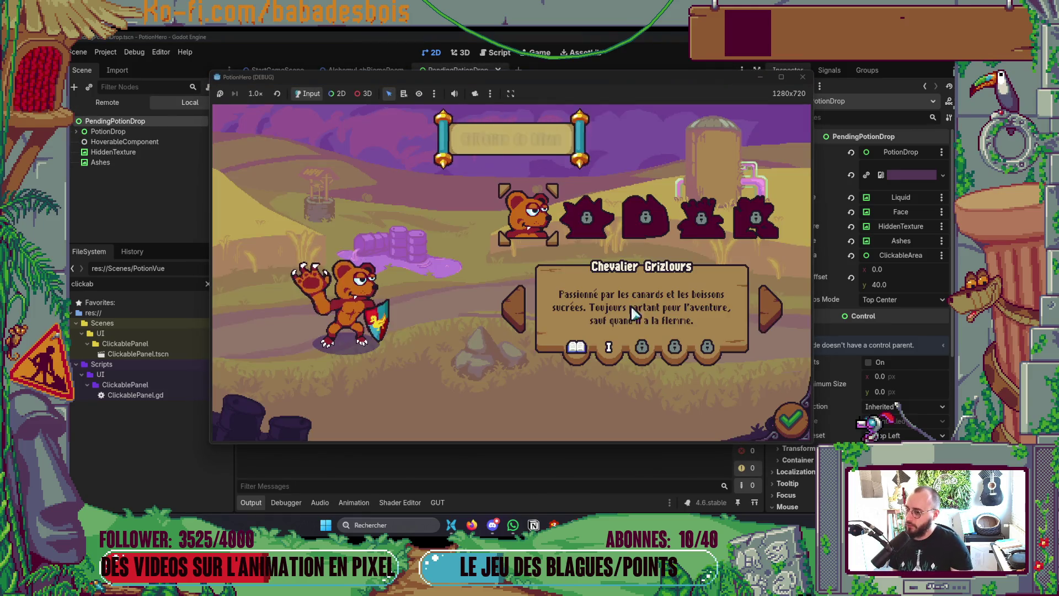
{"action": "left_click", "coordinate": [605, 223]}
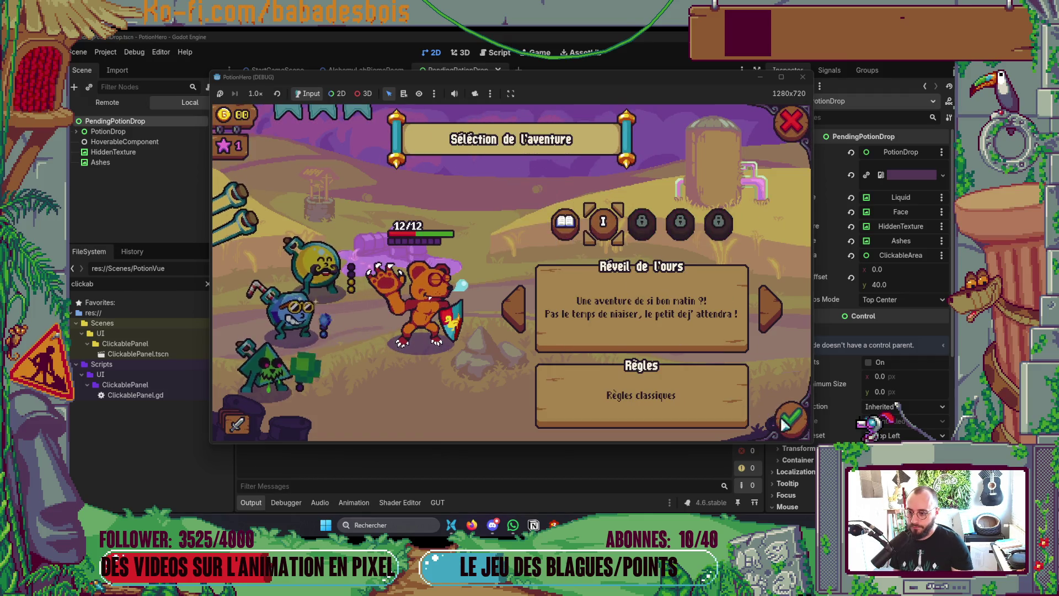
{"action": "left_click", "coordinate": [790, 411]}
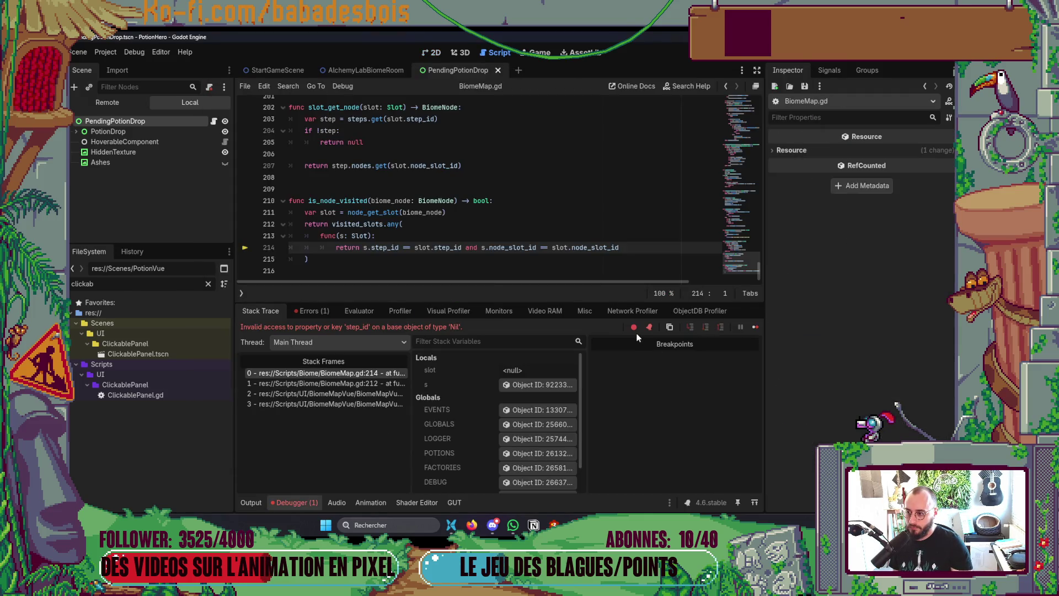
- Rerun after the BiomeMap.gd Nil crash, stop the session with F8, switch to 2D, and relaunch
{"action": "key", "text": "F5"}
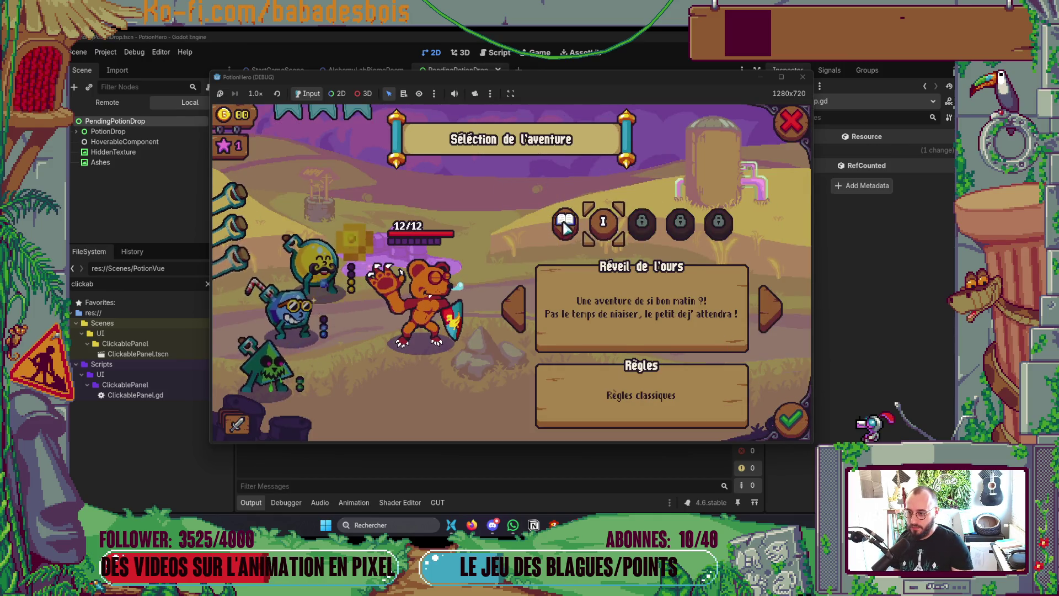
{"action": "left_click", "coordinate": [785, 420]}
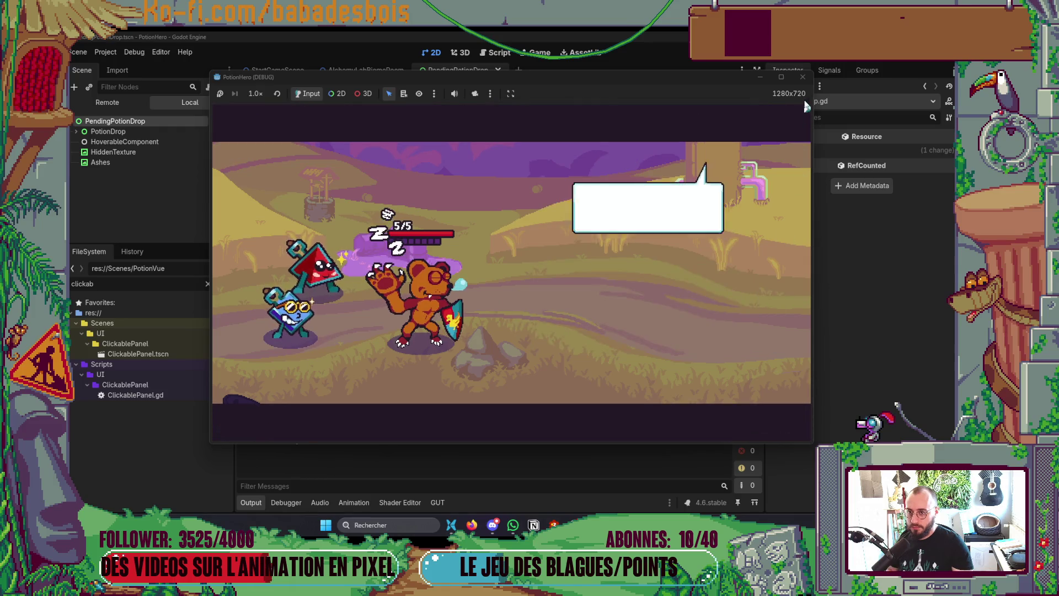
{"action": "key", "text": "F5"}
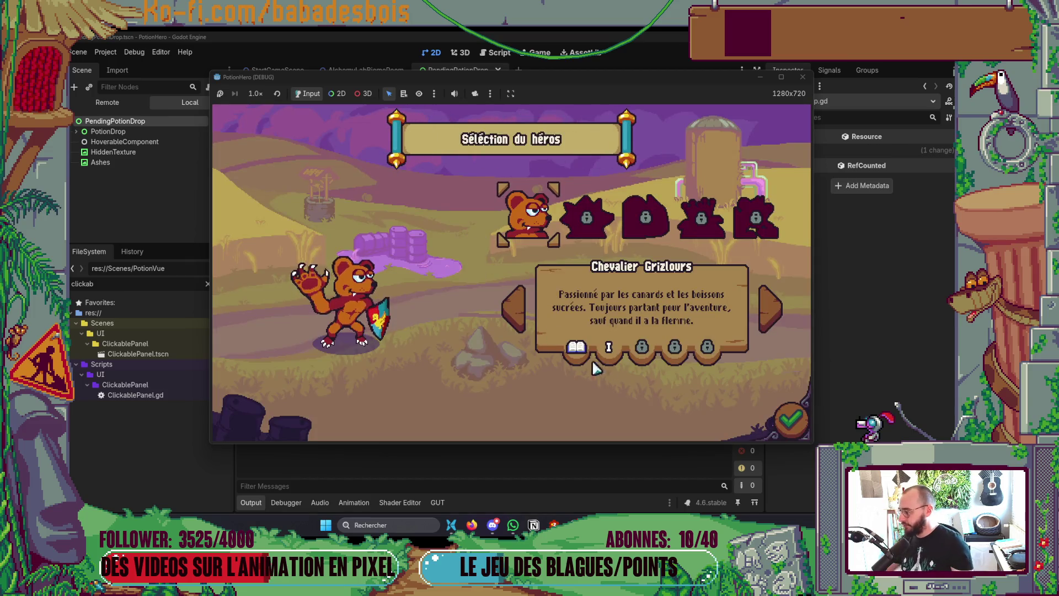
{"action": "left_click", "coordinate": [790, 419]}
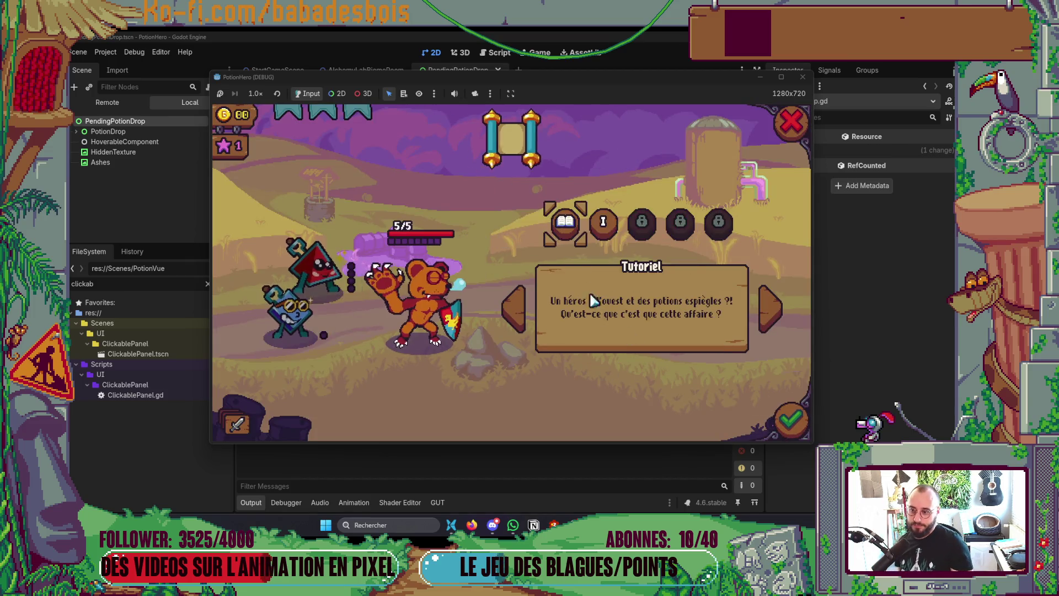
{"action": "left_click", "coordinate": [790, 419]}
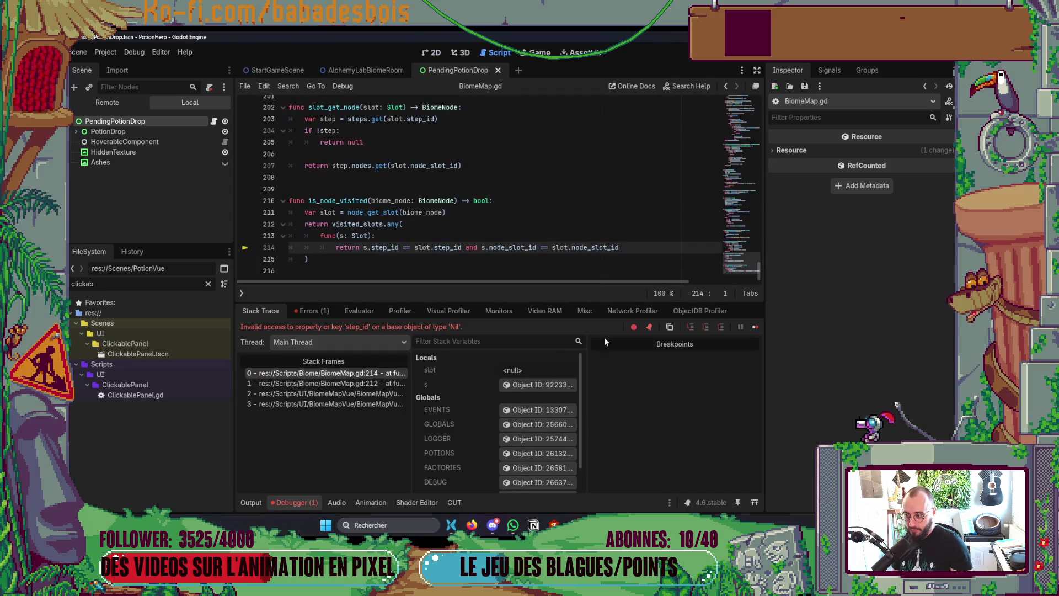
{"action": "key", "text": "F8"}
{"action": "left_click", "coordinate": [431, 53]}
{"action": "key", "text": "F5"}
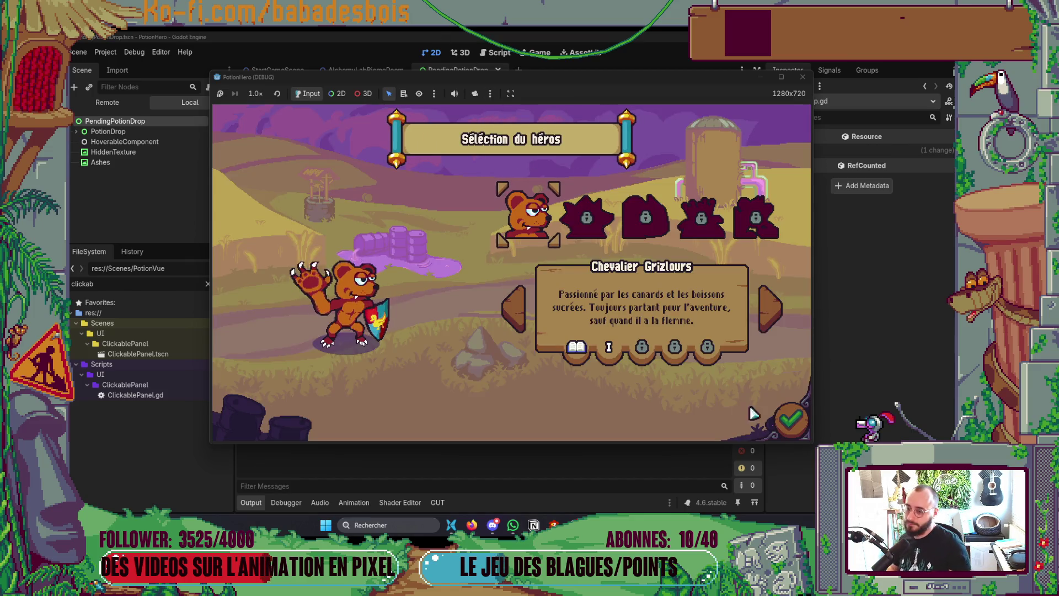
- Confirm the hero, launch the first adventure, and move from the battle to the biome map
{"action": "left_click", "coordinate": [602, 223]}
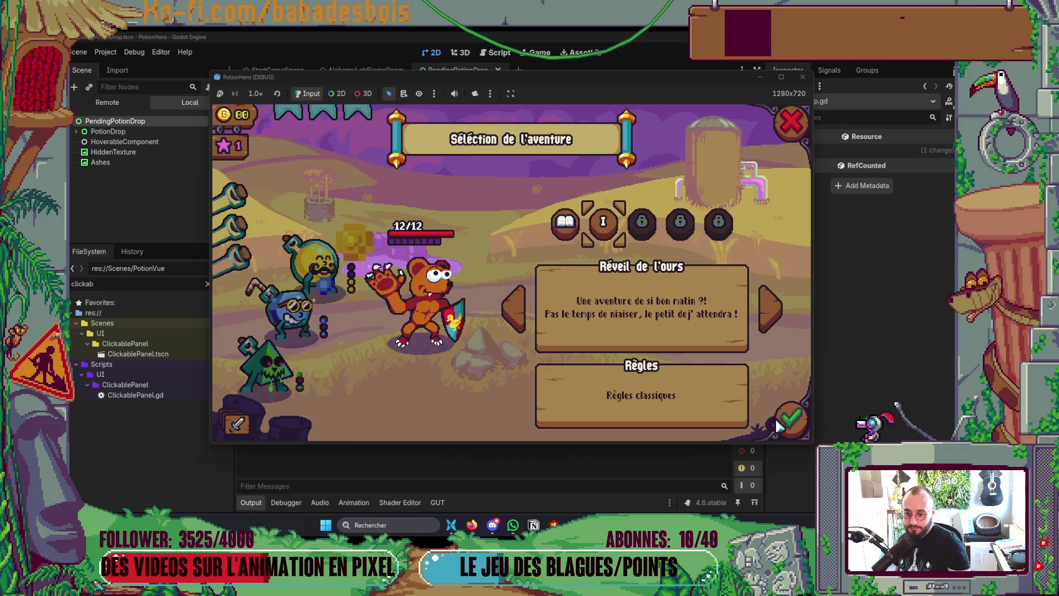
{"action": "left_click", "coordinate": [790, 420]}
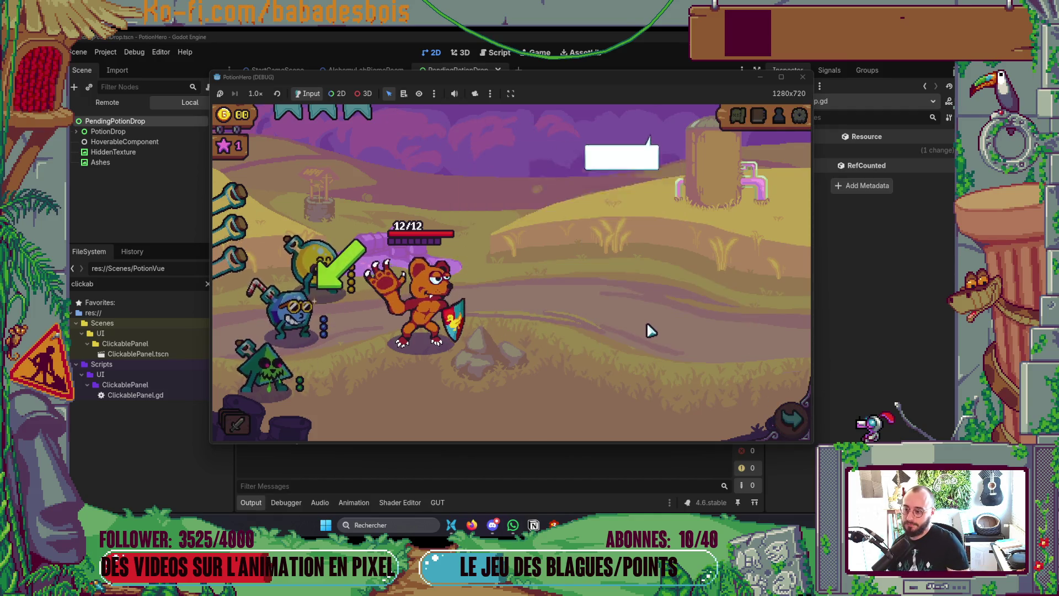
{"action": "left_click", "coordinate": [772, 426]}
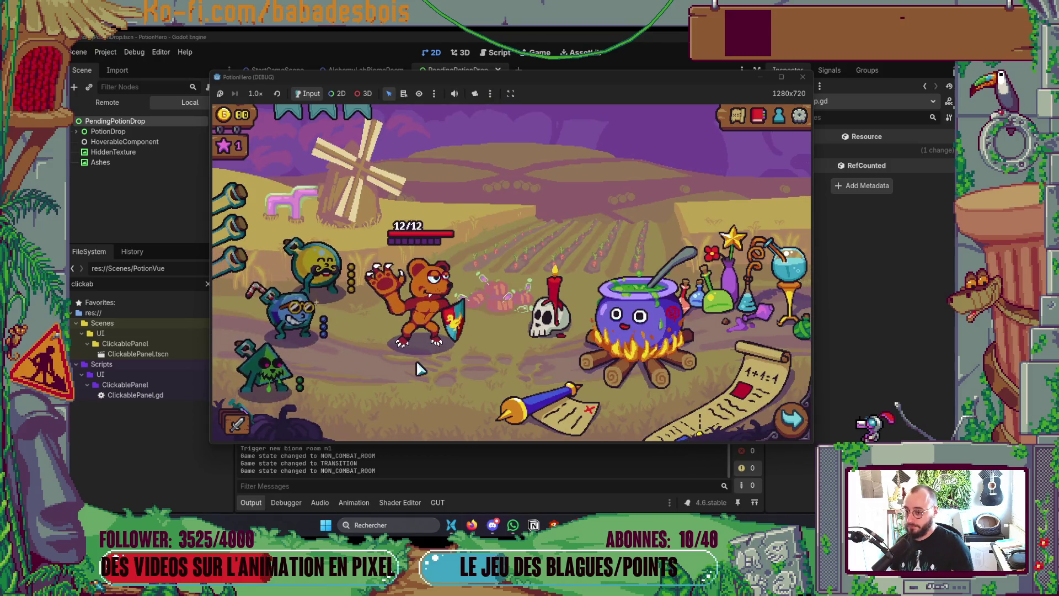
- At the cauldron, put yellow then blue potions in the recipe, then remove both
{"action": "left_click", "coordinate": [633, 375]}
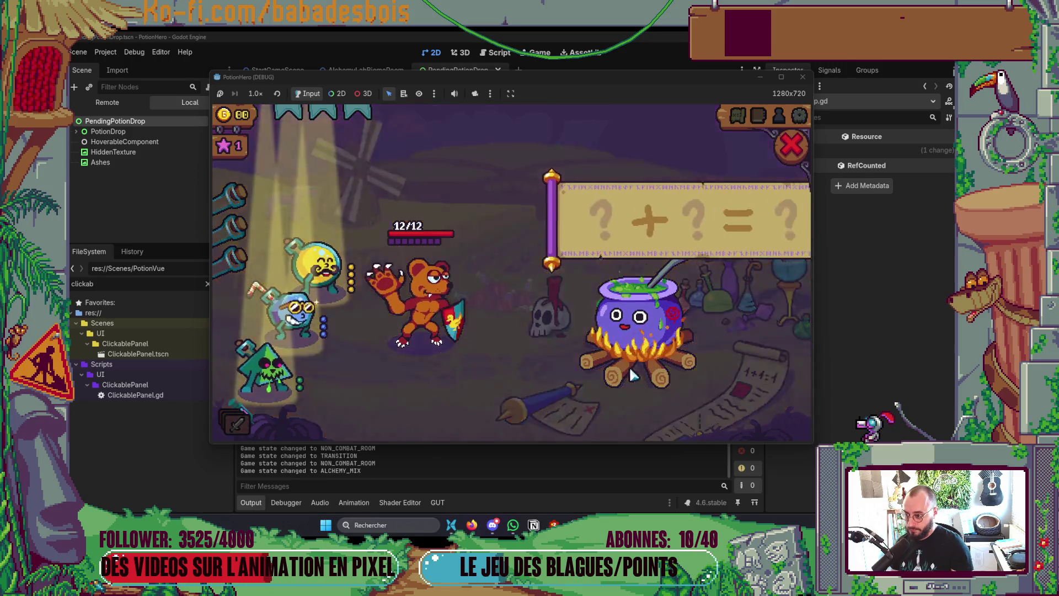
{"action": "left_click", "coordinate": [328, 281]}
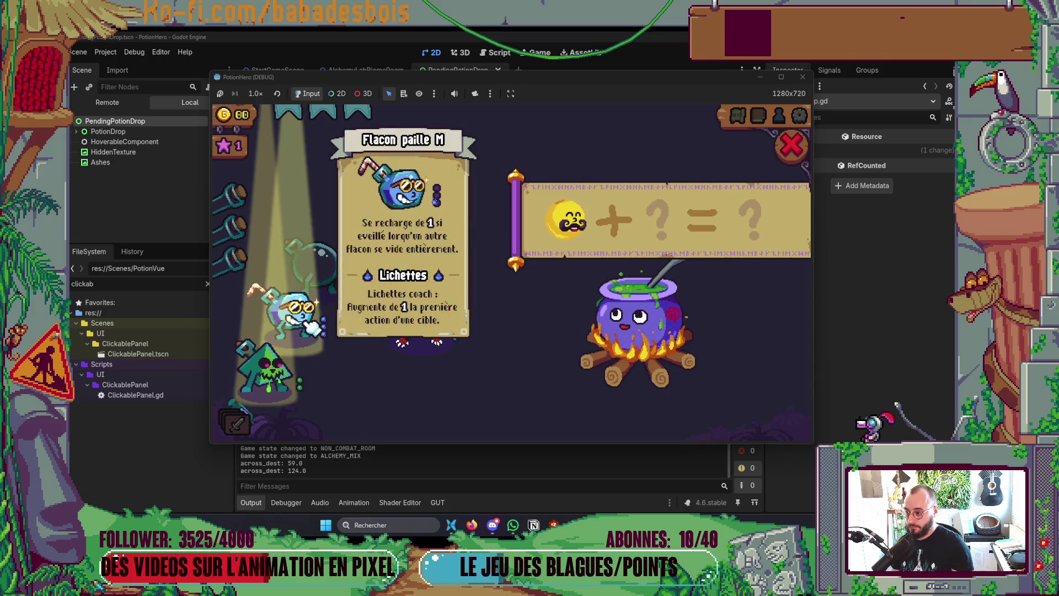
{"action": "left_click", "coordinate": [311, 325]}
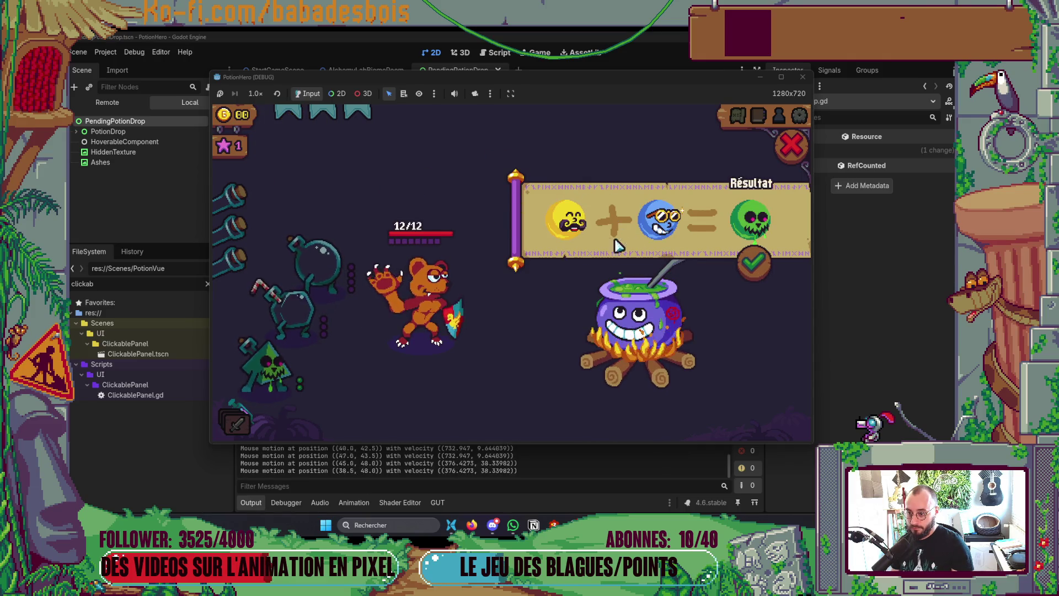
{"action": "left_click", "coordinate": [645, 235]}
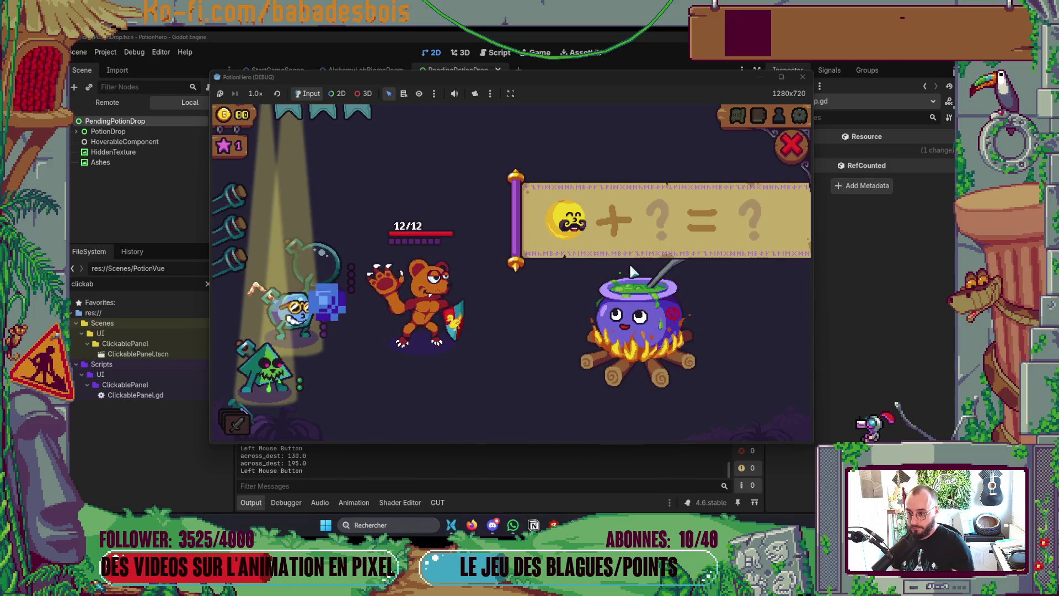
{"action": "left_click", "coordinate": [569, 221]}
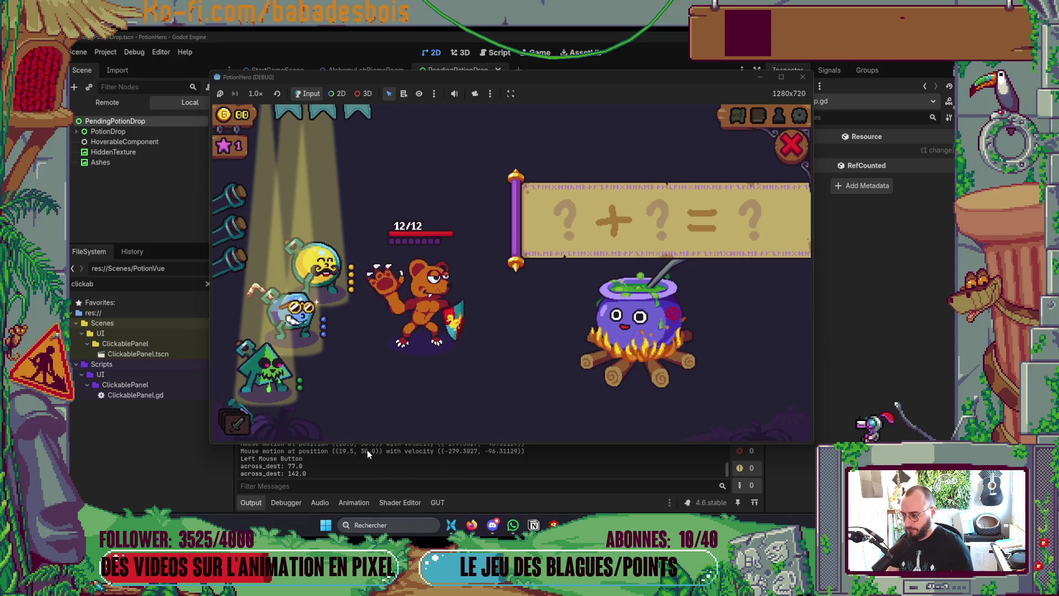
{"action": "left_click", "coordinate": [367, 449]}
- Open PendingPotionDrop.gd and delete its print(event.as_text()) debug line
{"action": "key", "text": "alt+Tab"}
{"action": "key", "text": "space"}
{"action": "key", "text": "f"}
{"action": "key", "text": "f"}
{"action": "type", "text": "Pendi"}
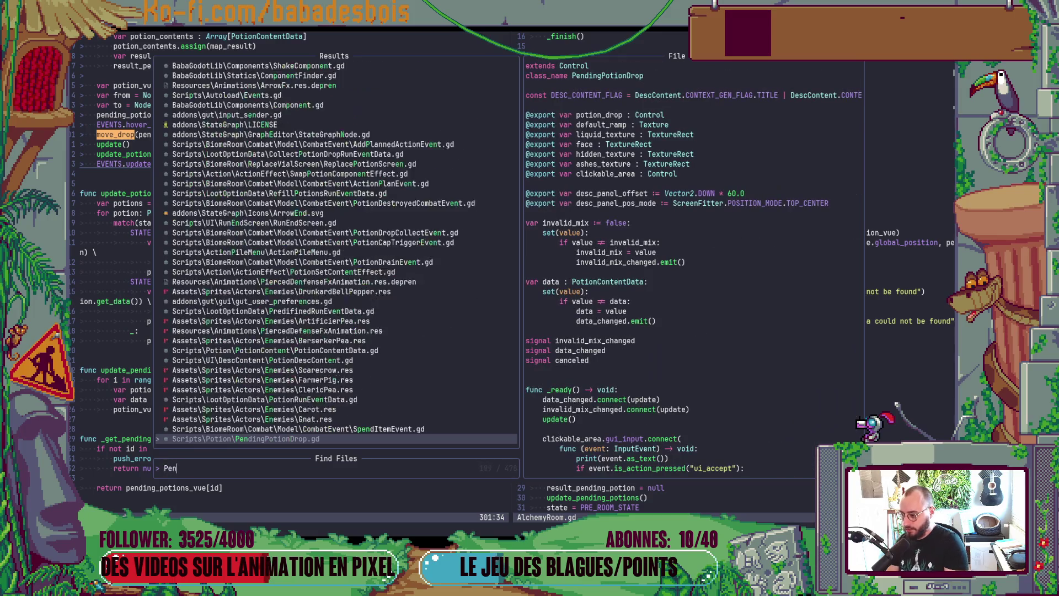
{"action": "key", "text": "Return"}
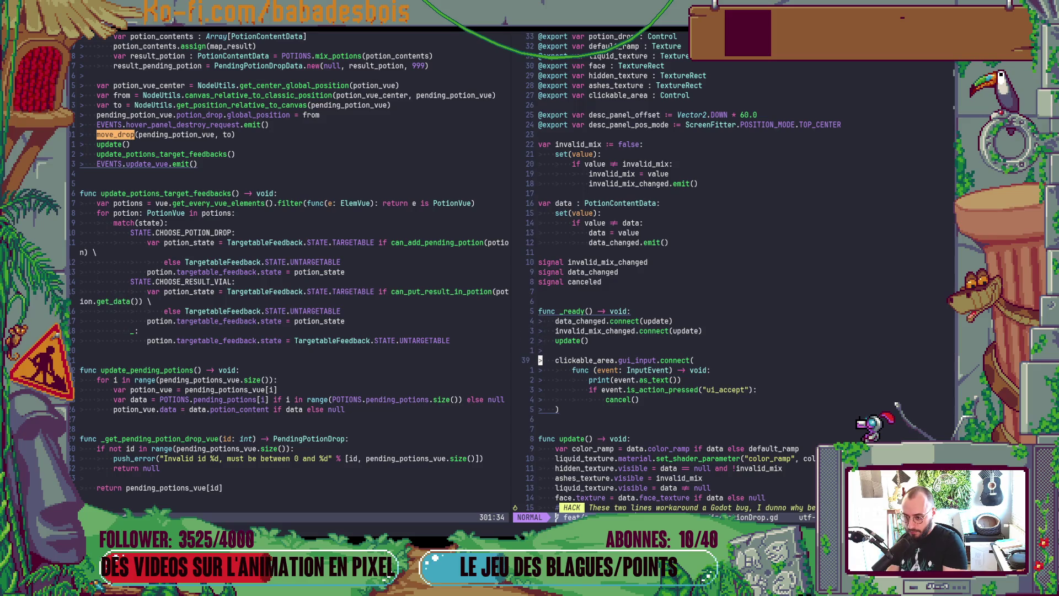
{"action": "key", "text": "d"}
{"action": "key", "text": "d"}
{"action": "key", "text": "ctrl+w"}
{"action": "key", "text": "h"}
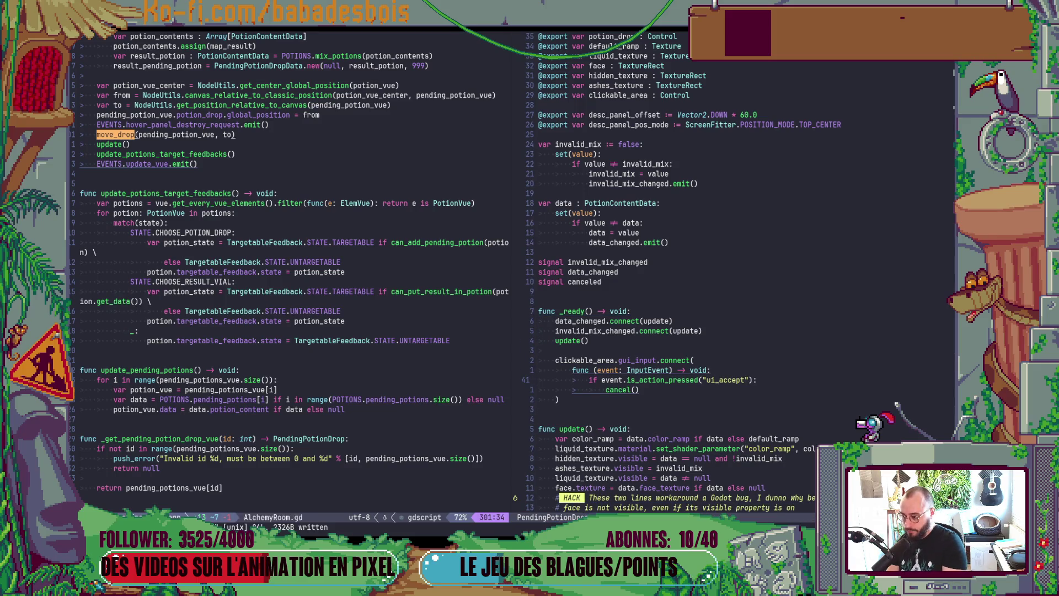
{"action": "key", "text": "ctrl+w"}
{"action": "key", "text": "l"}
- Delete the across_dest debug print from the tween utility script and save it
{"action": "key", "text": "space"}
{"action": "key", "text": "f"}
{"action": "key", "text": "f"}
{"action": "type", "text": "tween"}
{"action": "key", "text": "Return"}
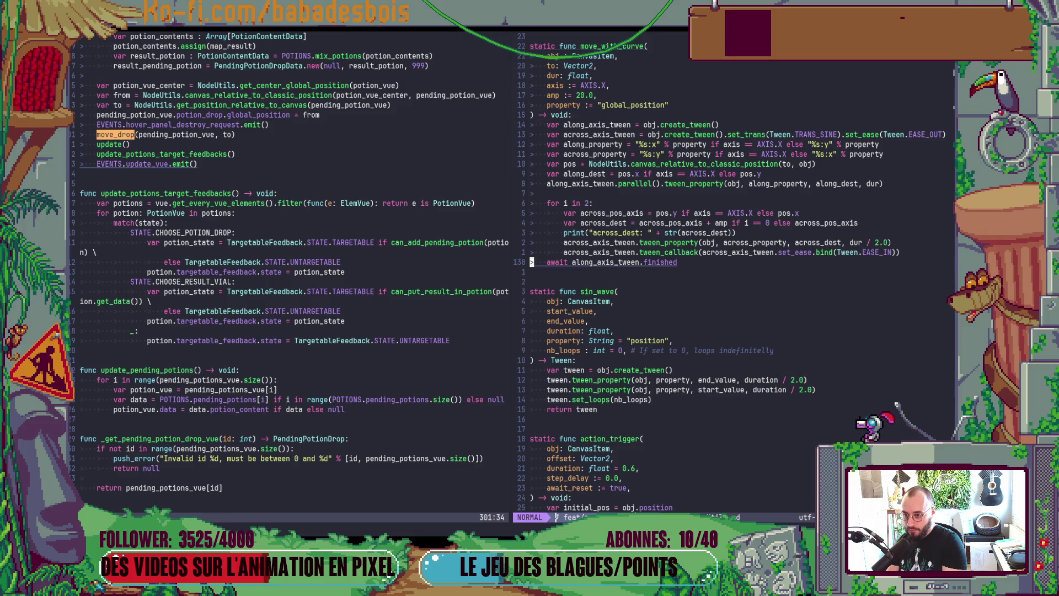
{"action": "key", "text": "d"}
{"action": "key", "text": "d"}
{"action": "key", "text": "ctrl+s"}
{"action": "key", "text": "alt+Tab"}
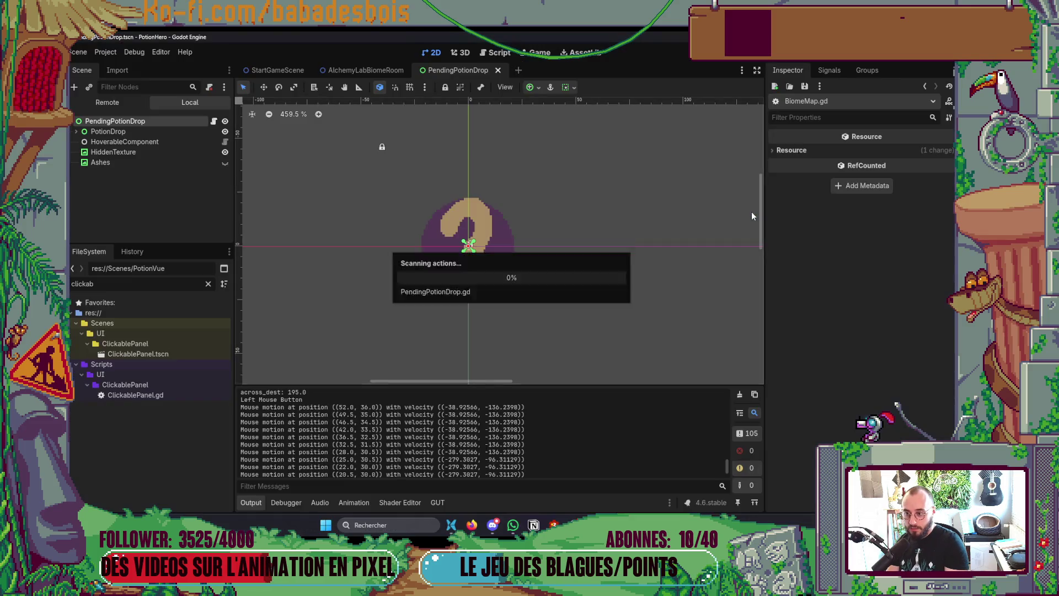